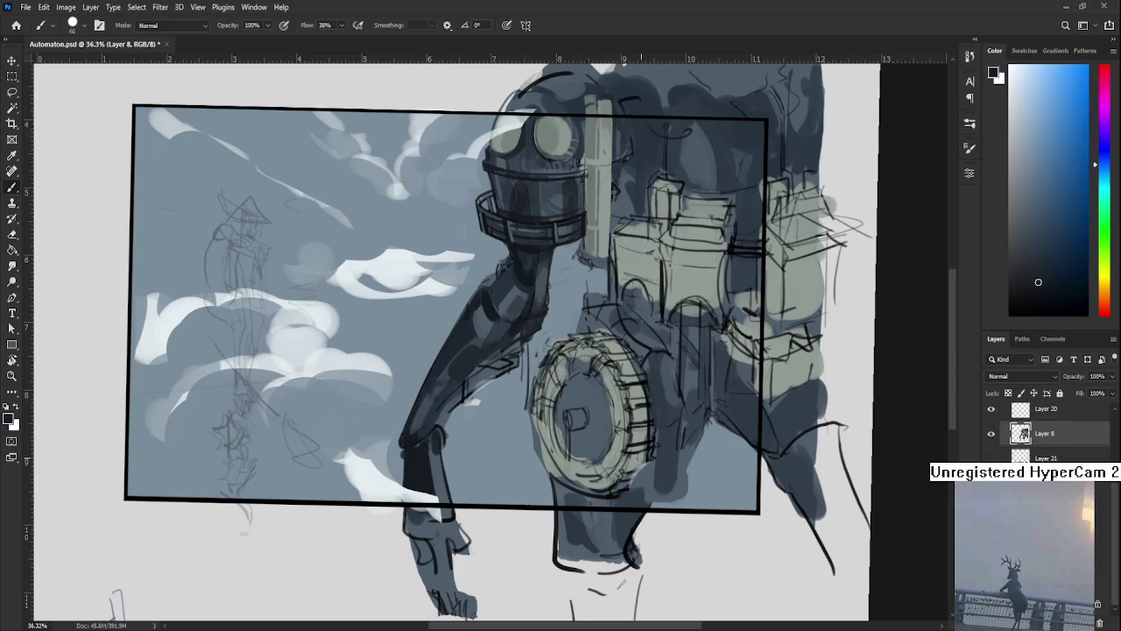
Sample forearm tones and paint the lower forearm darker over the cloud.
left_click(431, 452, "alt")
left_click(410, 455, "alt")
key("e")
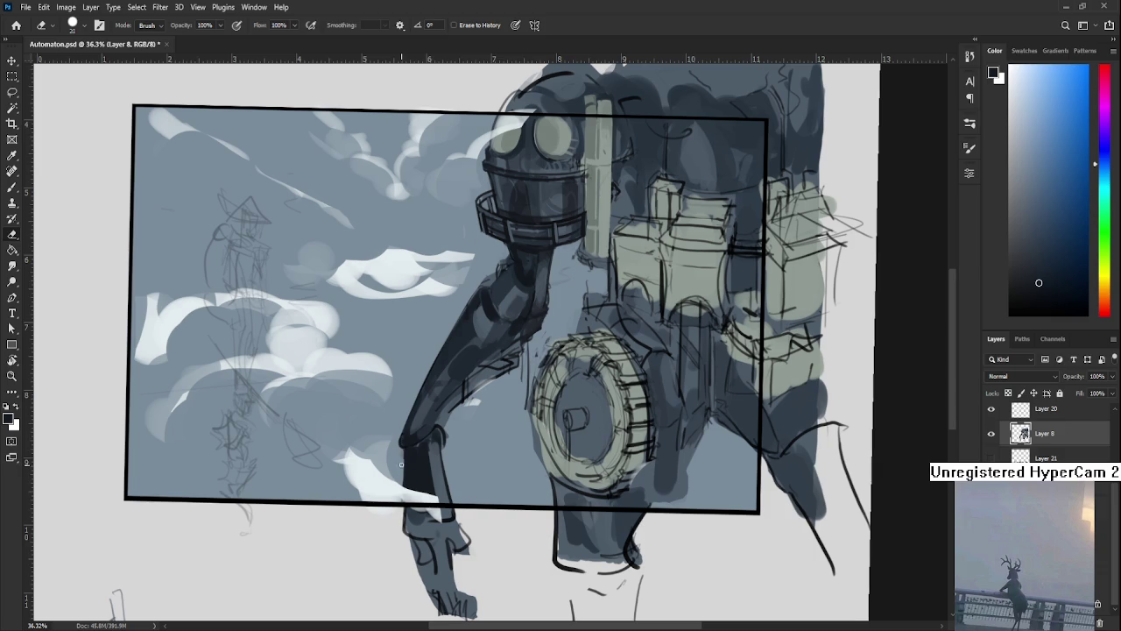
key("b")
left_click(436, 447, "alt")
left_click(436, 449, "alt")
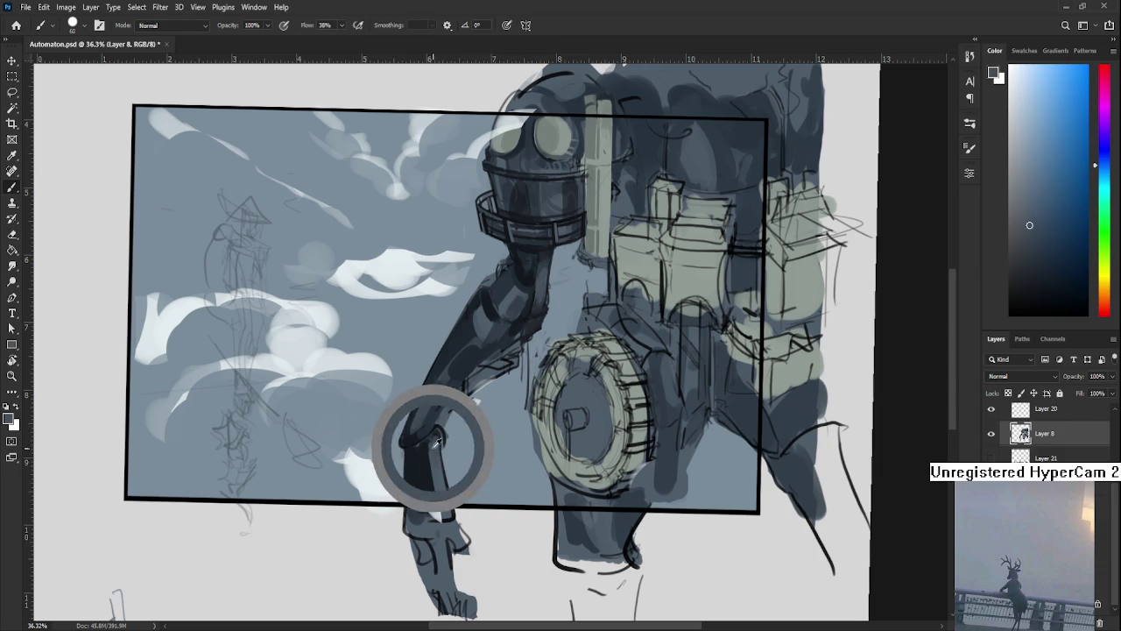
left_click(422, 481, "alt")
left_click_drag(422, 481, 411, 526)
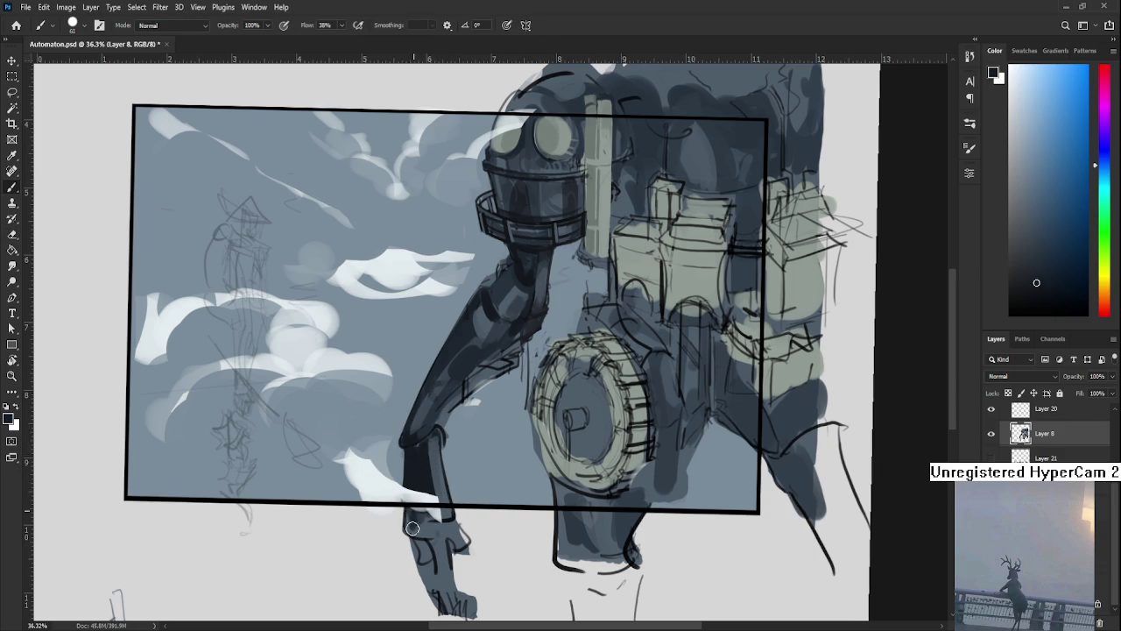
Add lighter strokes on the upper arm and shade the forearm between elbow and wheel.
left_click(433, 460, "alt")
left_click(433, 440, "alt")
mouse_move(472, 388)
left_mouse_down()
mouse_move(443, 420)
mouse_move(442, 391)
left_mouse_up()
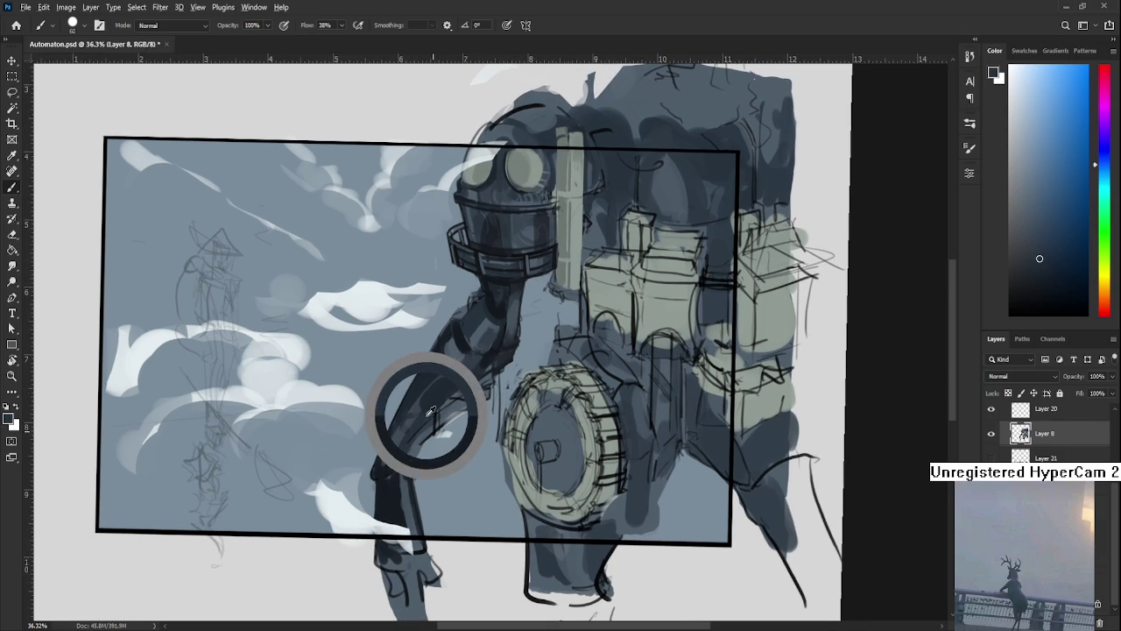
mouse_move(476, 325)
left_mouse_down()
mouse_move(501, 296)
mouse_move(478, 385)
mouse_move(422, 445)
mouse_move(473, 400)
left_mouse_up()
left_click_drag(414, 459, 503, 375)
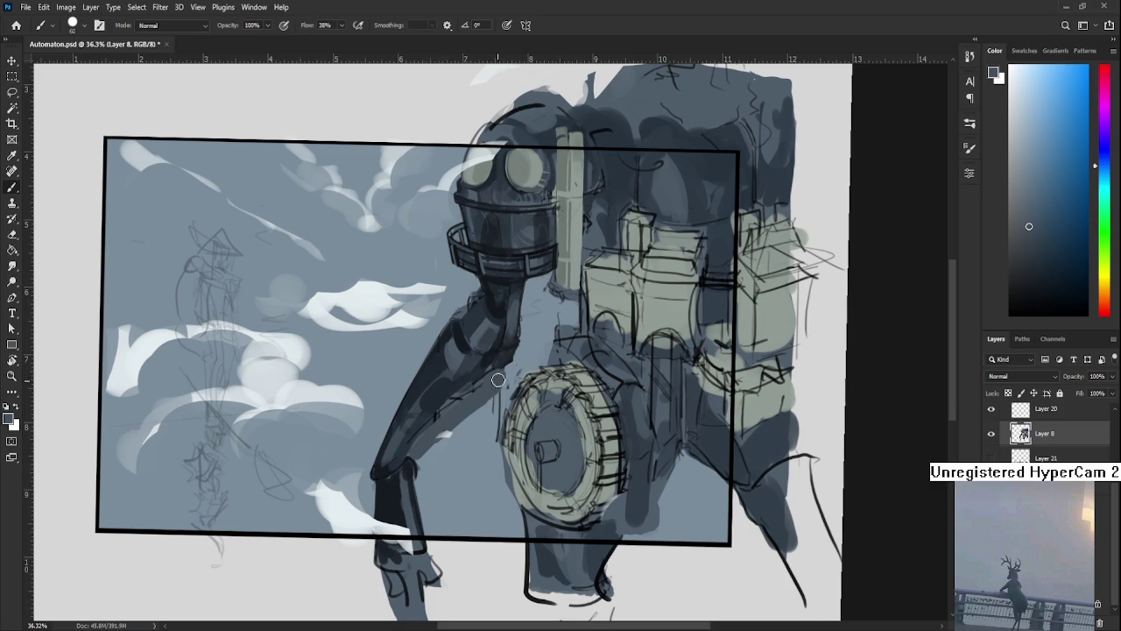
Erase stray dark marks below the wheel and lighten the shading on the robot's leg.
key("e")
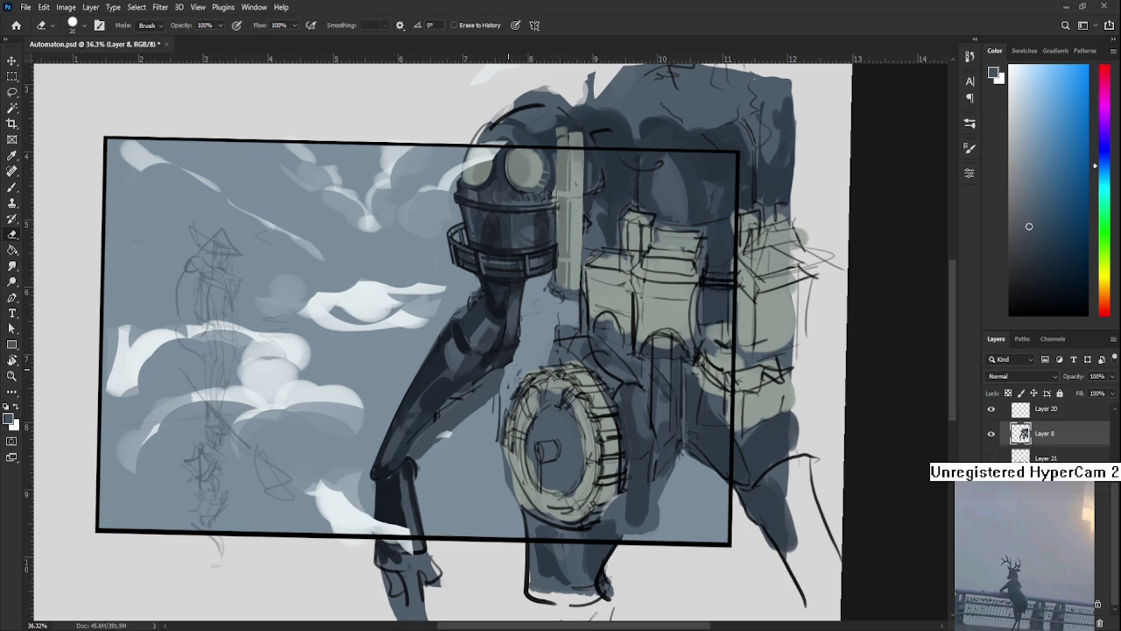
left_click_drag(490, 403, 486, 384)
key("b")
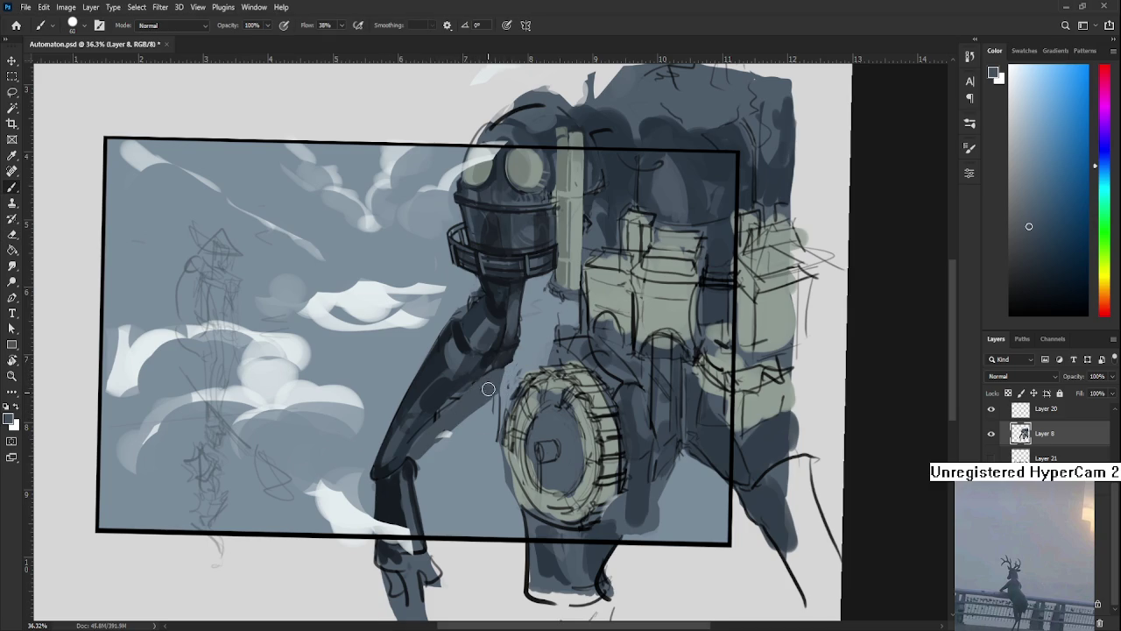
left_click_drag(480, 397, 465, 382)
key("e")
left_click_drag(430, 421, 471, 387)
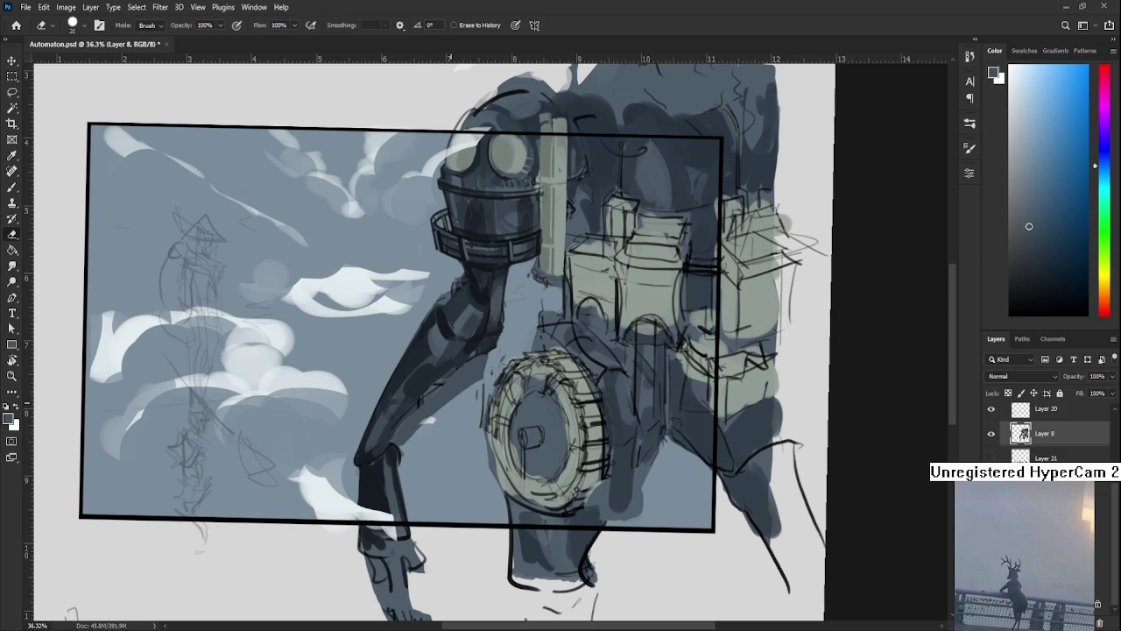
Erase some dark leg shading, then lay a lighter blue-grey stroke along the arm with a half-size brush.
left_click_drag(416, 438, 474, 383)
key("b")
left_click(470, 343, "alt")
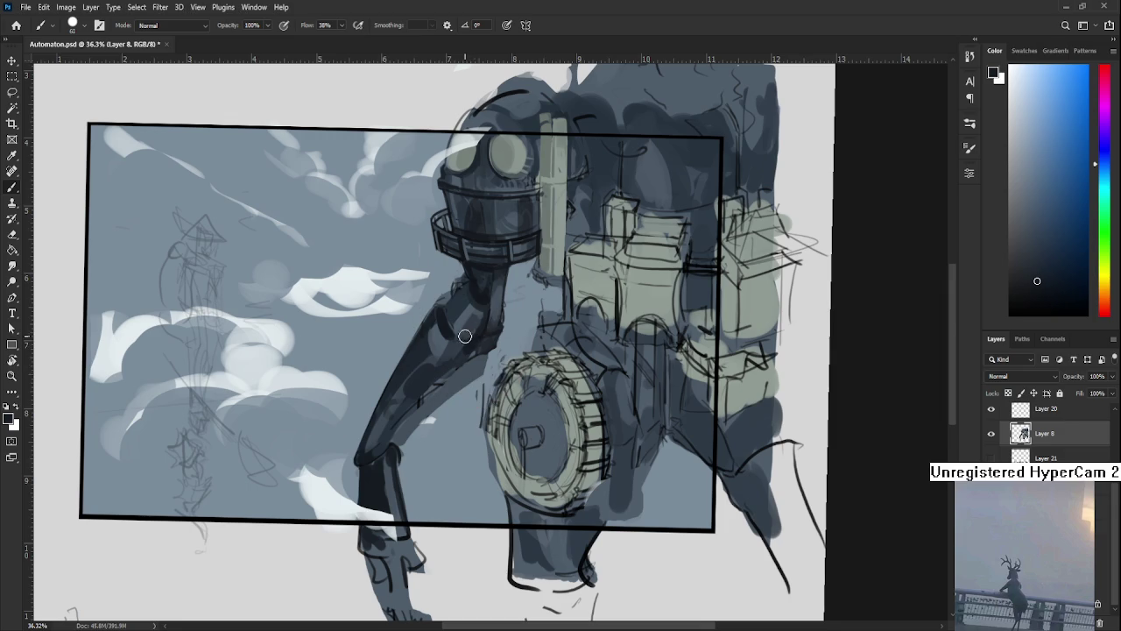
key("bracketleft")
key("bracketleft")
key("bracketleft")
left_click(444, 390, "alt")
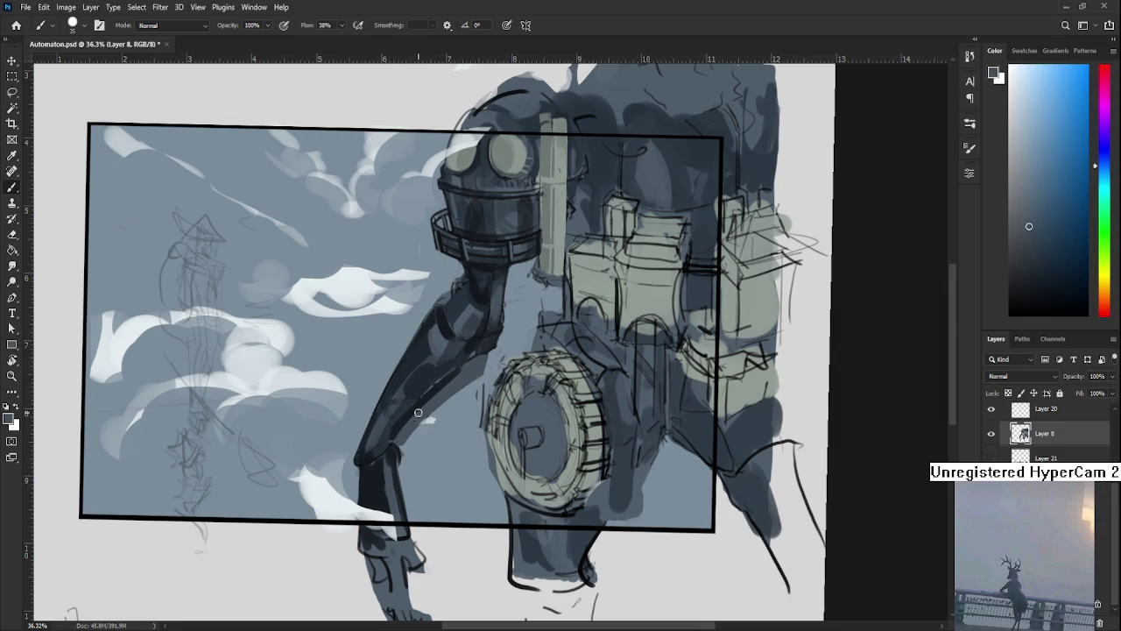
left_click(423, 385, "alt")
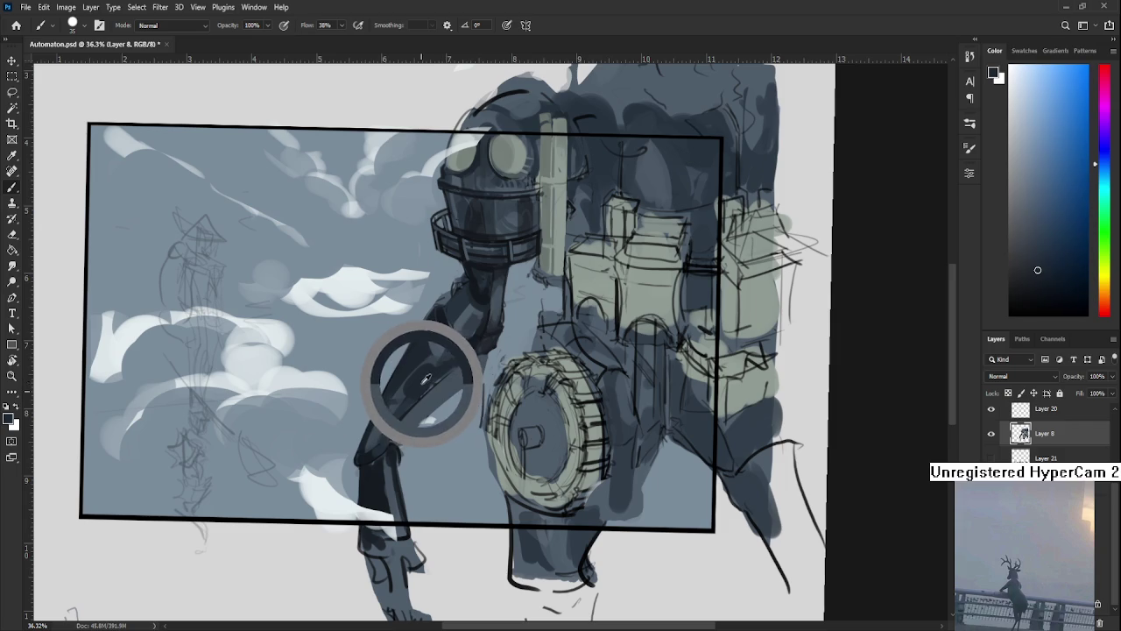
left_click(453, 367, "alt")
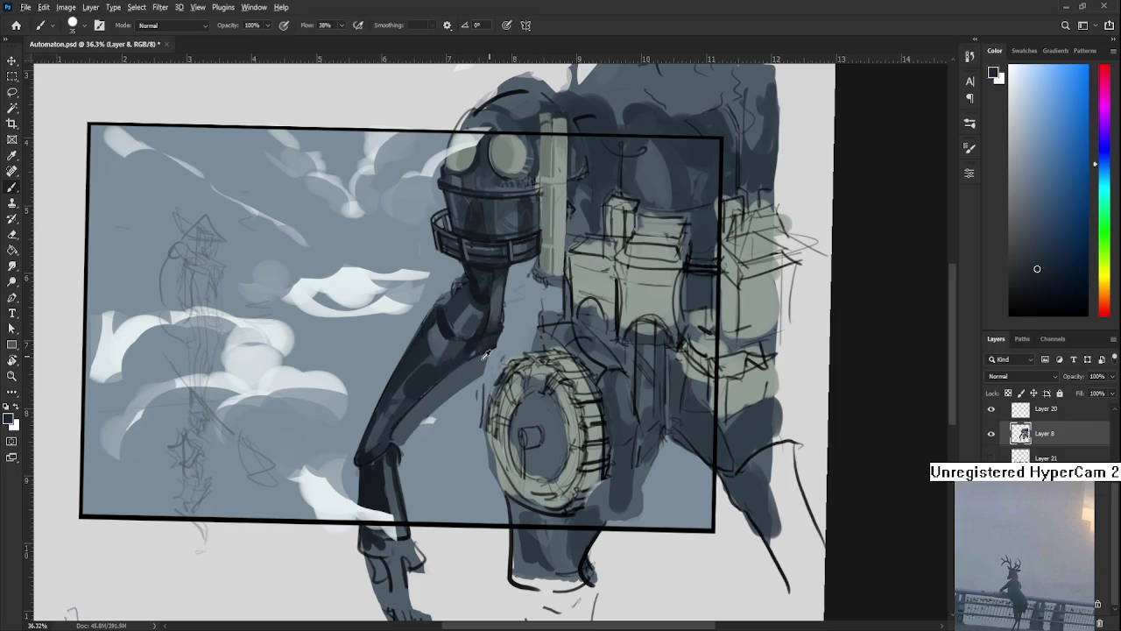
left_click_drag(478, 346, 372, 456)
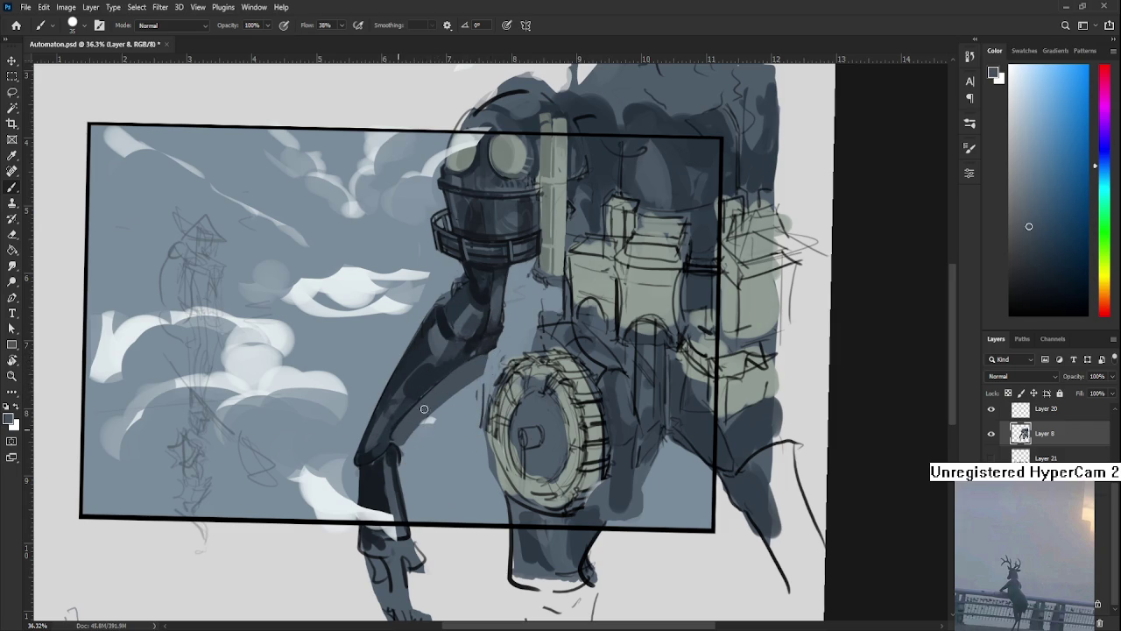
Sample a new arm shade and darken the arm's shading near the wheel.
left_click(430, 374, "alt")
left_click(449, 329, "alt")
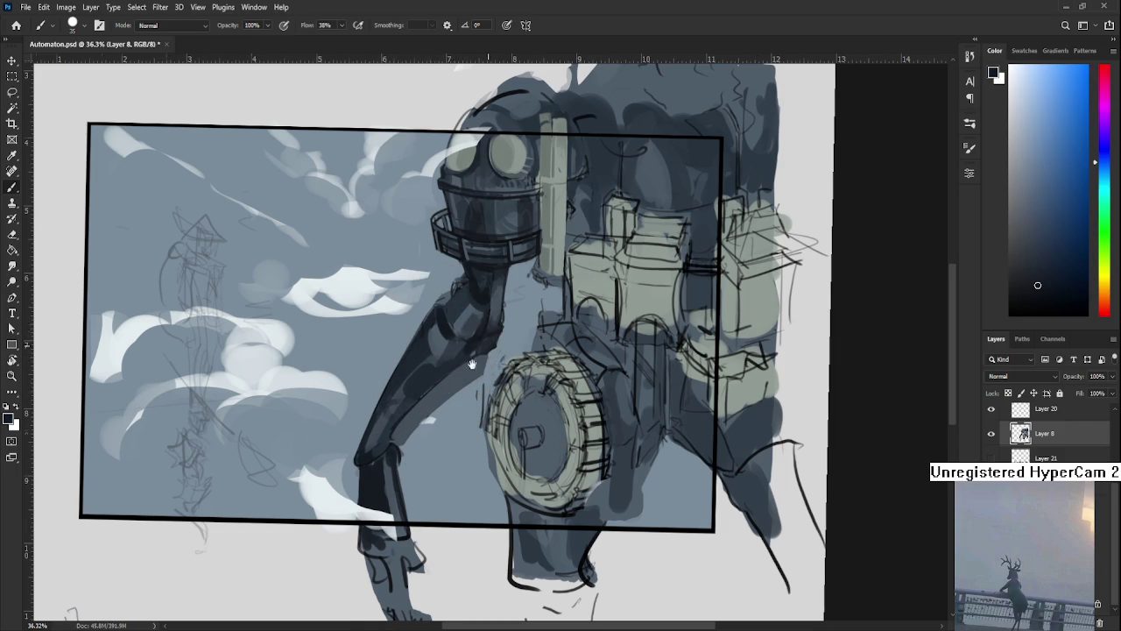
left_click_drag(475, 358, 443, 383)
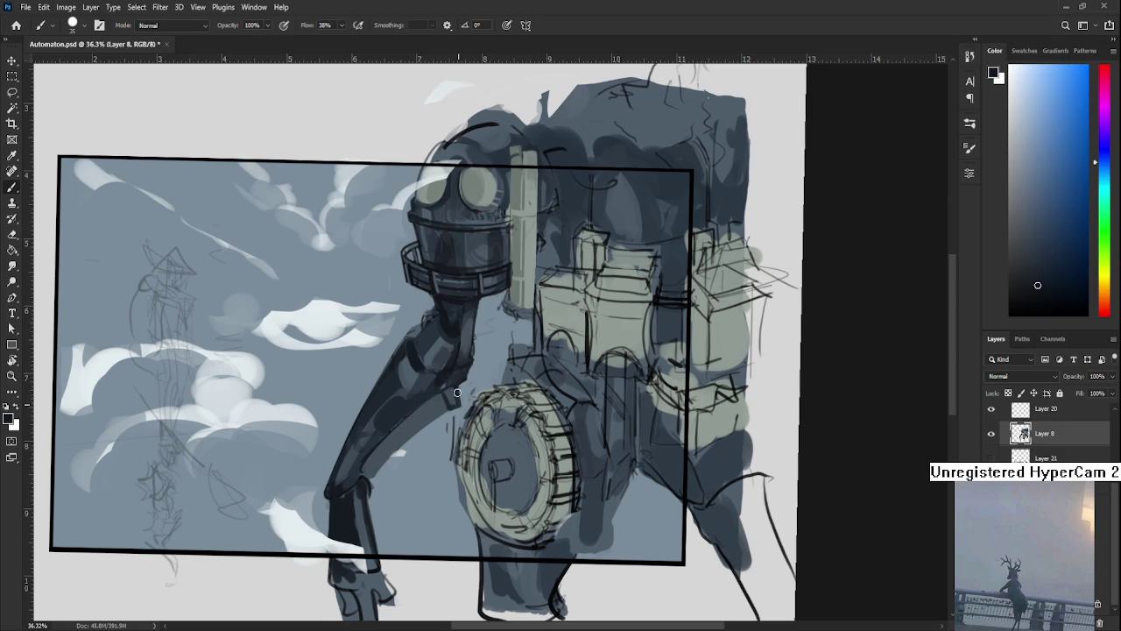
key("e")
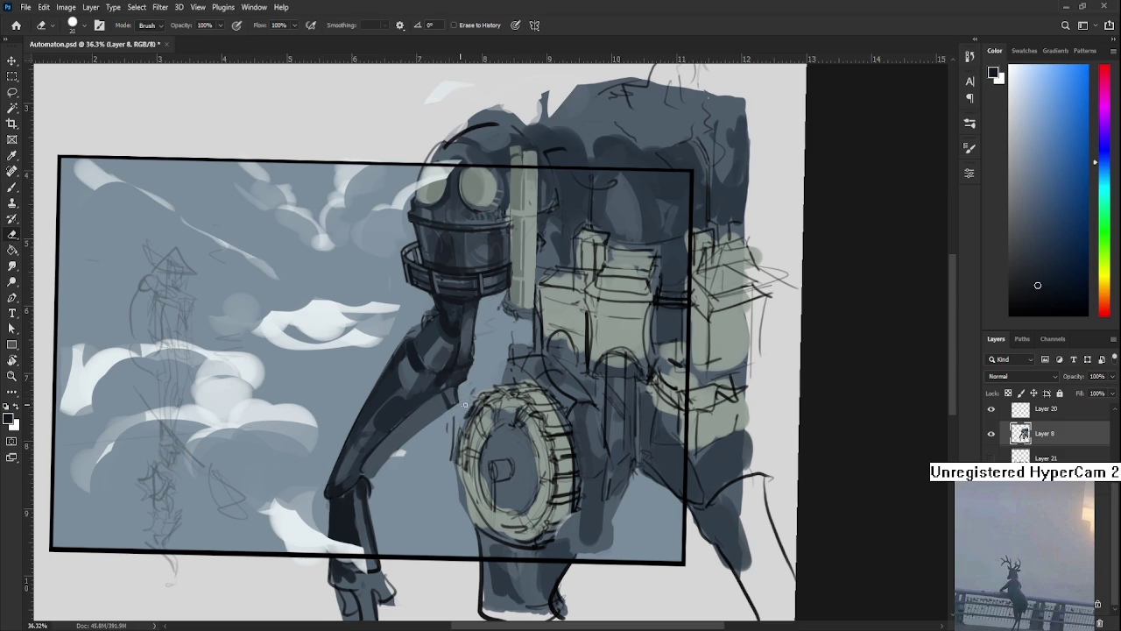
left_click_drag(456, 384, 472, 401)
key("b")
left_click(463, 408, "alt")
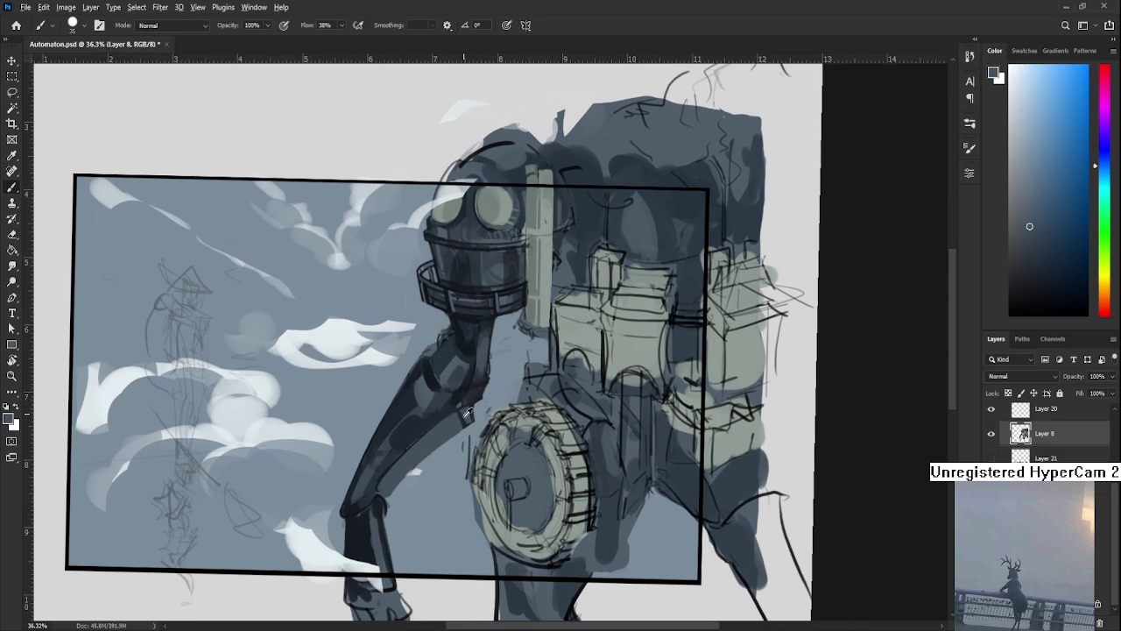
left_click_drag(468, 422, 472, 415)
scroll(486, 406, "down", 3)
scroll(487, 407, "down", 2)
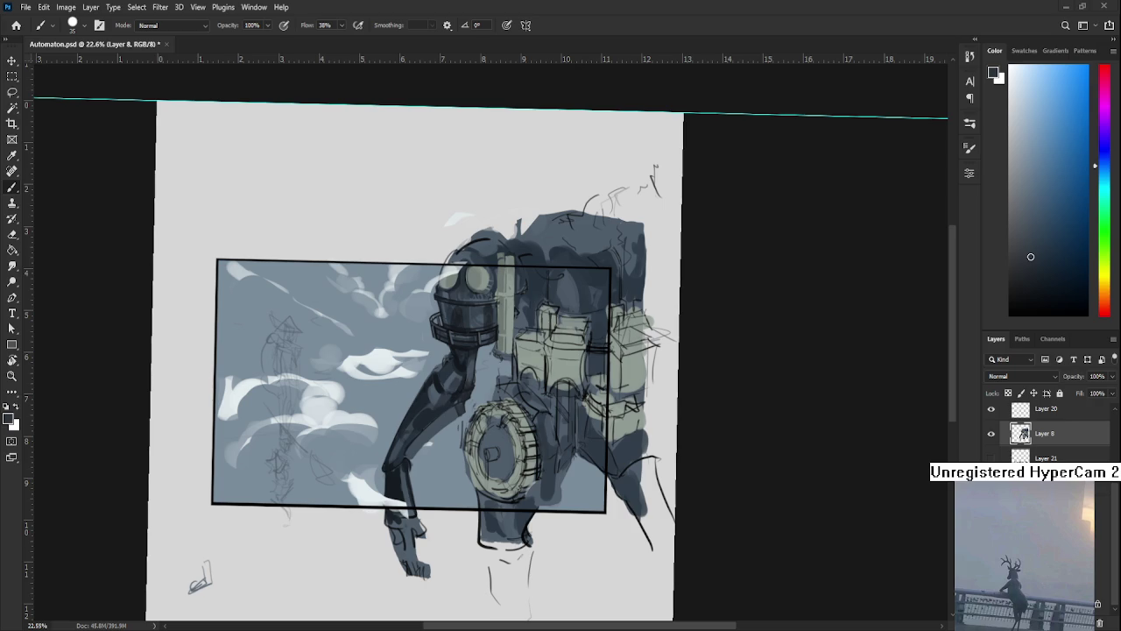
scroll(429, 404, "down", 3)
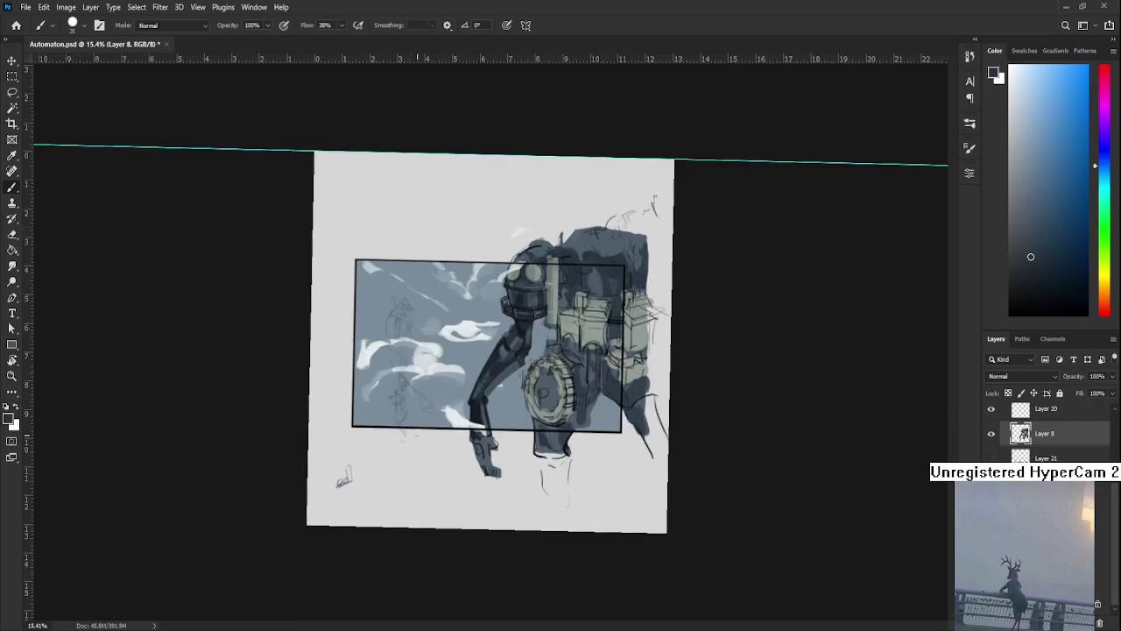
scroll(429, 405, "up", 3)
scroll(492, 381, "up", 2)
scroll(391, 457, "up", 1)
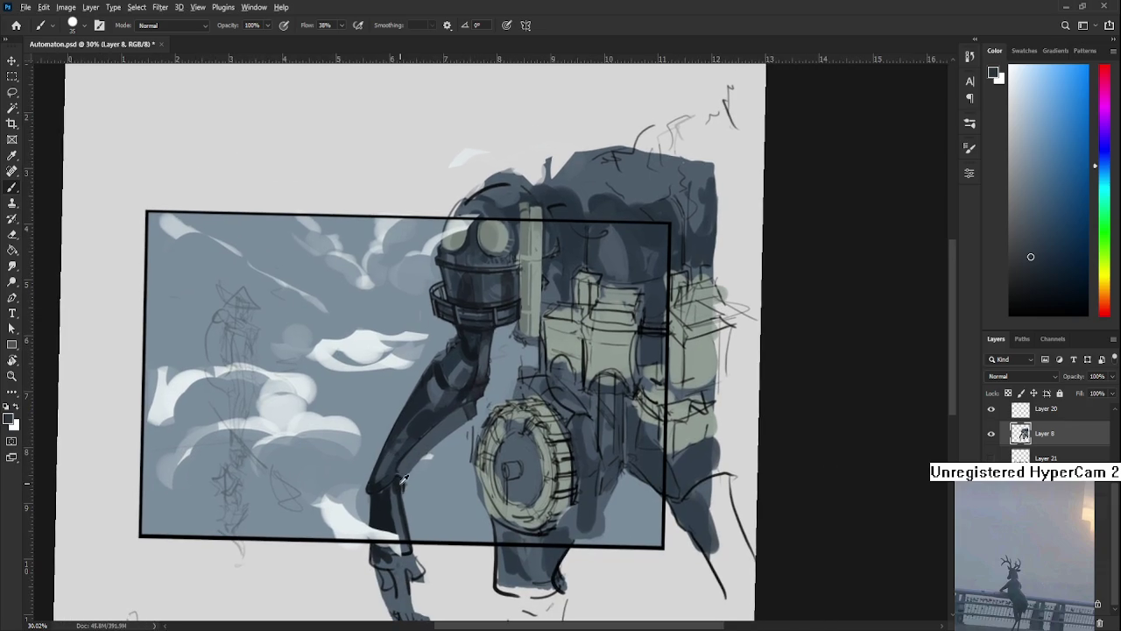
Sample a darker blue-grey tone from various spots along the robot's arm.
left_click(399, 488, "alt")
left_click(397, 493, "alt")
left_click(399, 479, "alt")
left_click(410, 463, "alt")
left_click(413, 434, "alt")
left_click(425, 424, "alt")
left_click(408, 470, "alt")
left_click(406, 468, "alt")
left_click(433, 436, "alt")
left_click(415, 459, "alt")
left_click(439, 436, "alt")
left_click(463, 417, "alt")
left_click(468, 406, "alt")
left_click(468, 396, "alt")
With a small brush, paint a dark stroke down the arm, undoing the trial edge lines.
key("bracketleft")
key("bracketleft")
key("bracketleft")
left_click_drag(462, 403, 405, 528)
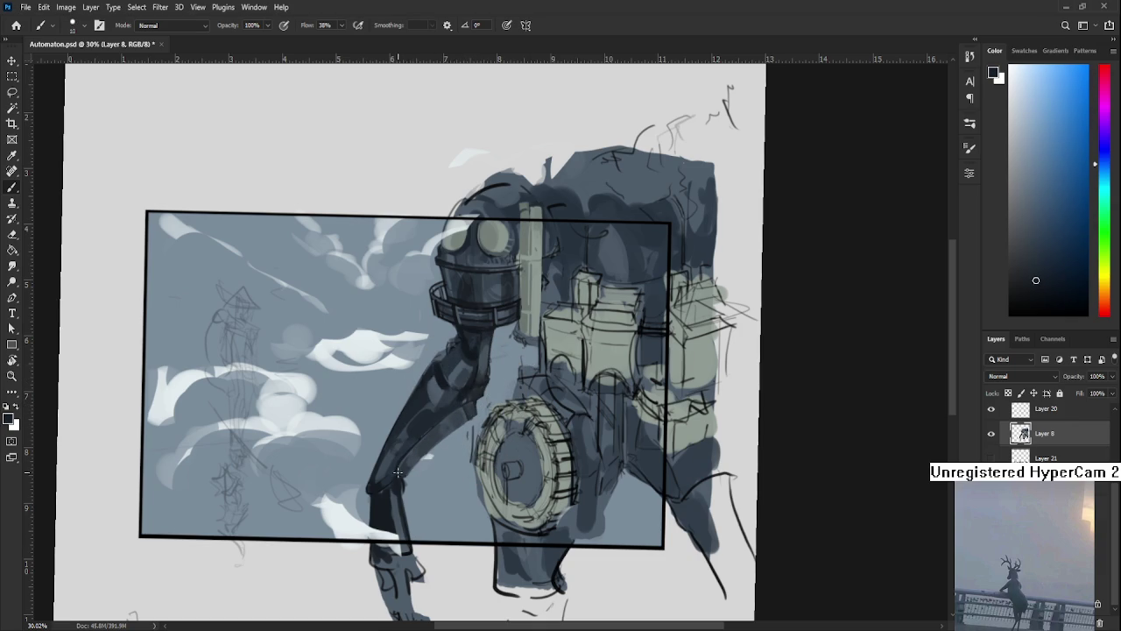
left_click_drag(461, 413, 442, 517)
key("ctrl+z")
left_click_drag(461, 403, 429, 522)
key("ctrl+z")
left_click_drag(462, 401, 421, 532)
key("ctrl+z")
Re-centre on the lower arm, enlarge the brush and sample a darker mid-arm tone.
key("e")
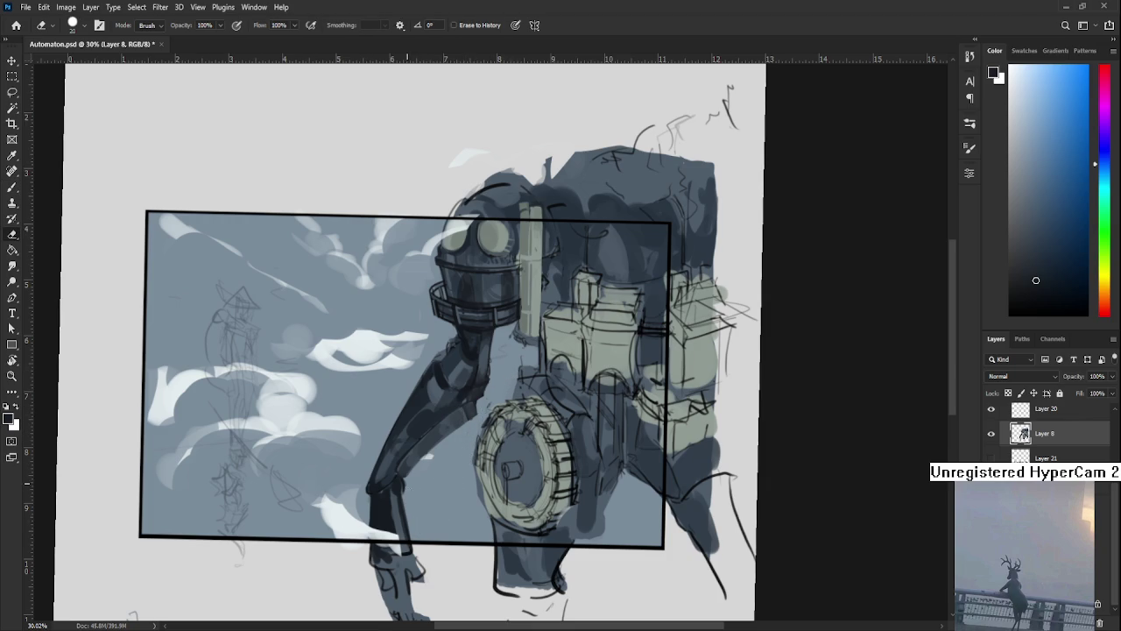
left_click_drag(408, 487, 365, 566)
key("b")
left_click(442, 424, "alt")
key("bracketright")
key("bracketright")
left_click(403, 454, "alt")
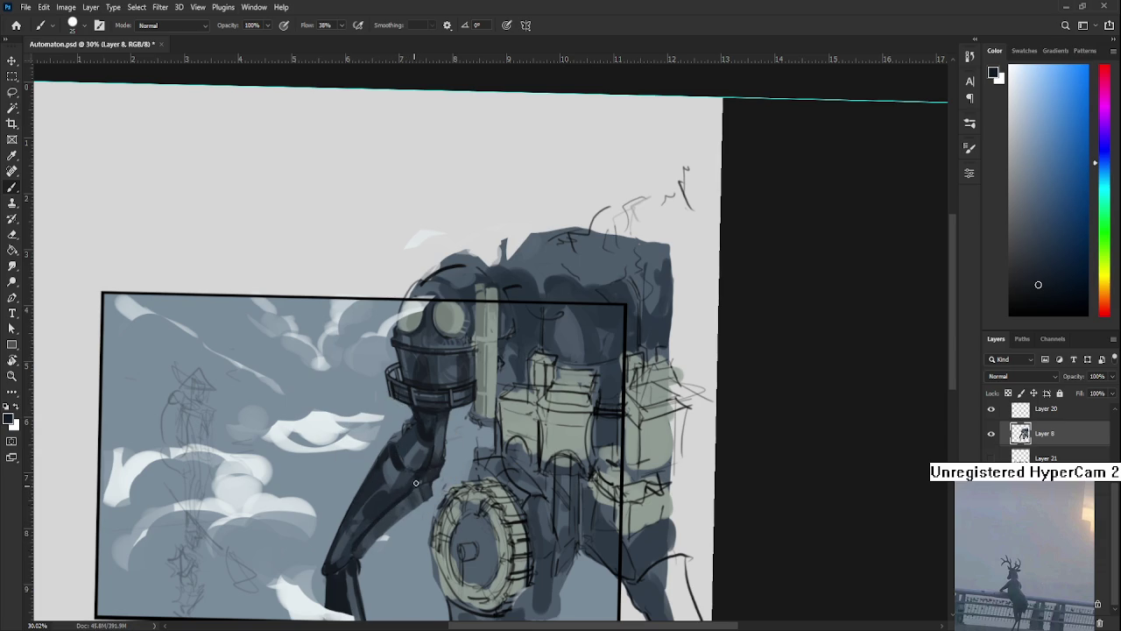
Paint a darker shading stroke on the lower arm, keeping it after undo and redo.
left_click_drag(366, 551, 413, 510)
key("ctrl+z")
key("ctrl+shift+z")
key("e")
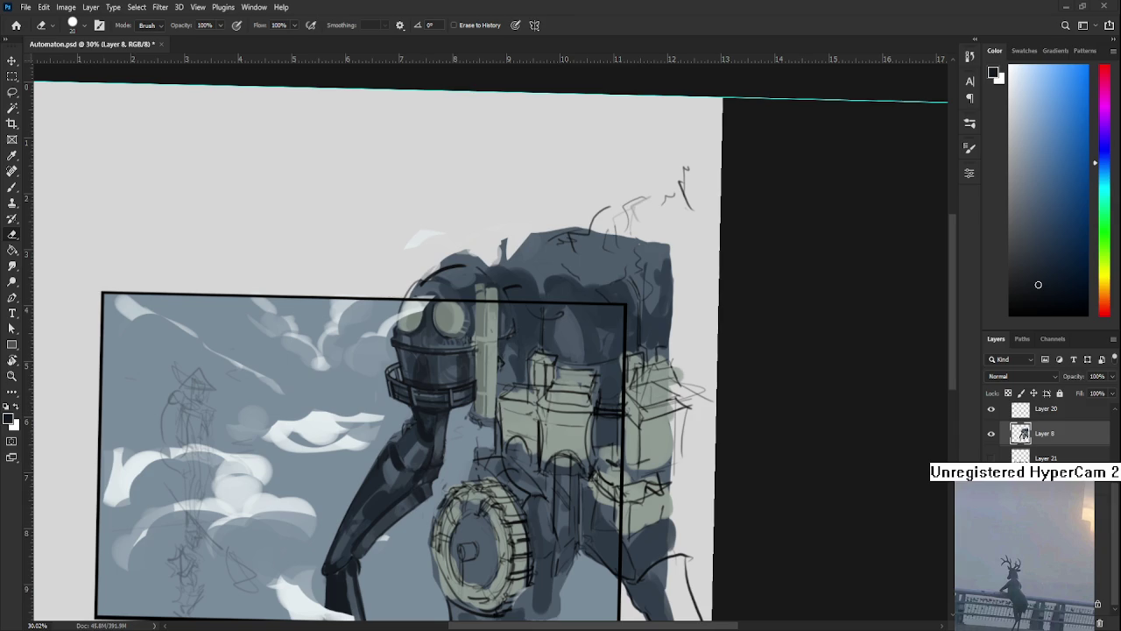
Level the canvas rotation, then save Automaton.psd and close it.
scroll(701, 167, "down", 5)
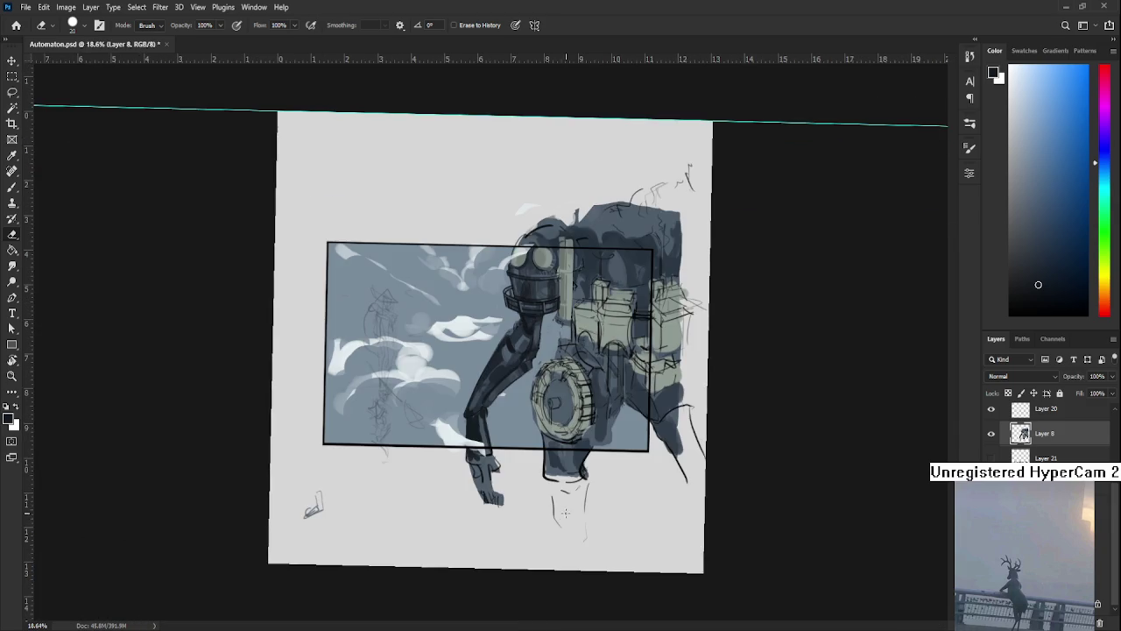
key("r")
left_click_drag(567, 517, 571, 562)
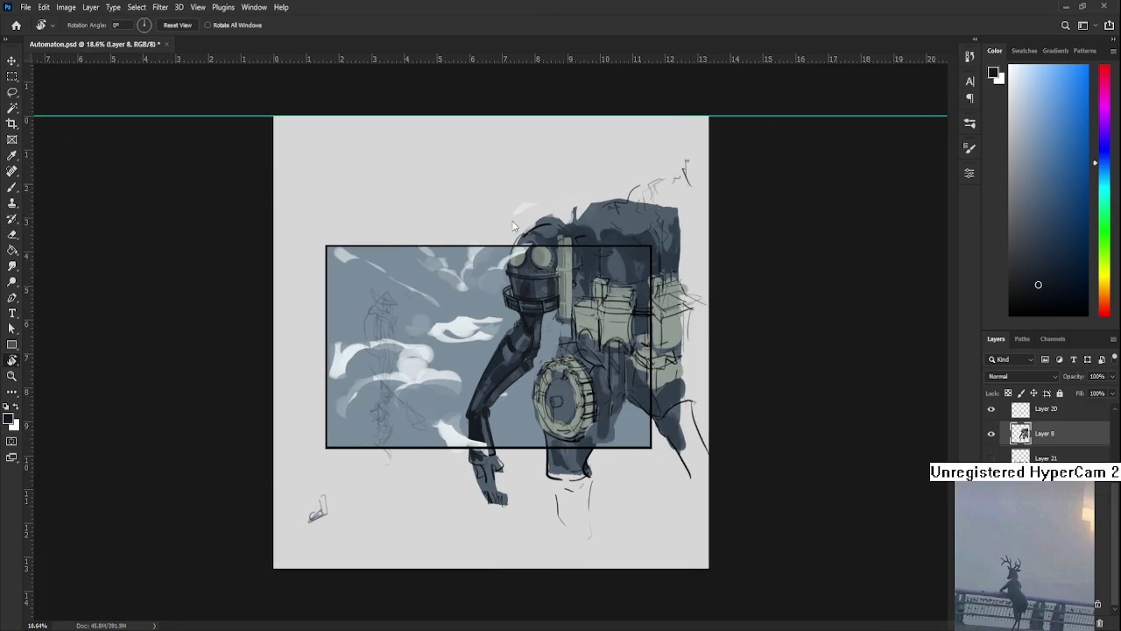
key("ctrl+s")
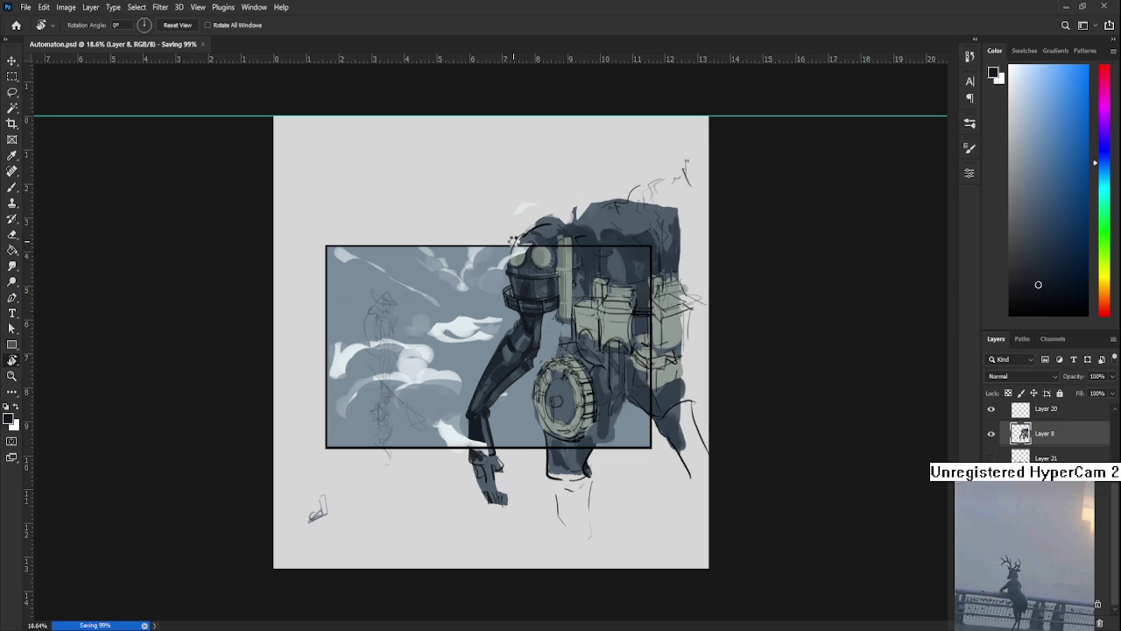
key("ctrl+w")
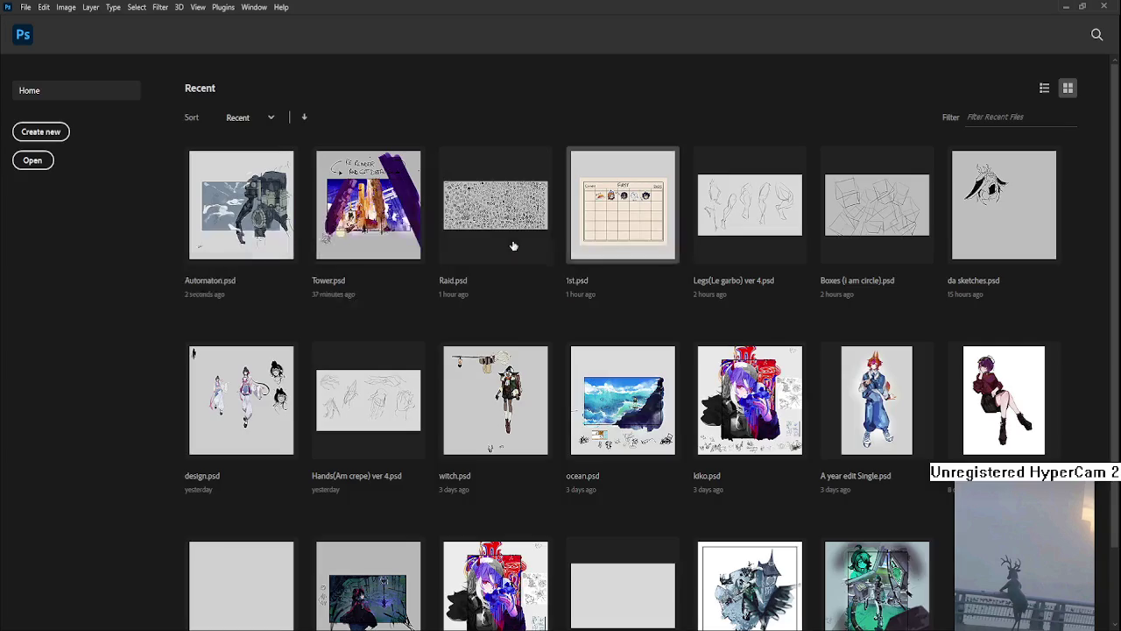
Open Tower.psd from the recent files and zoom in on the canvas.
left_click(363, 218)
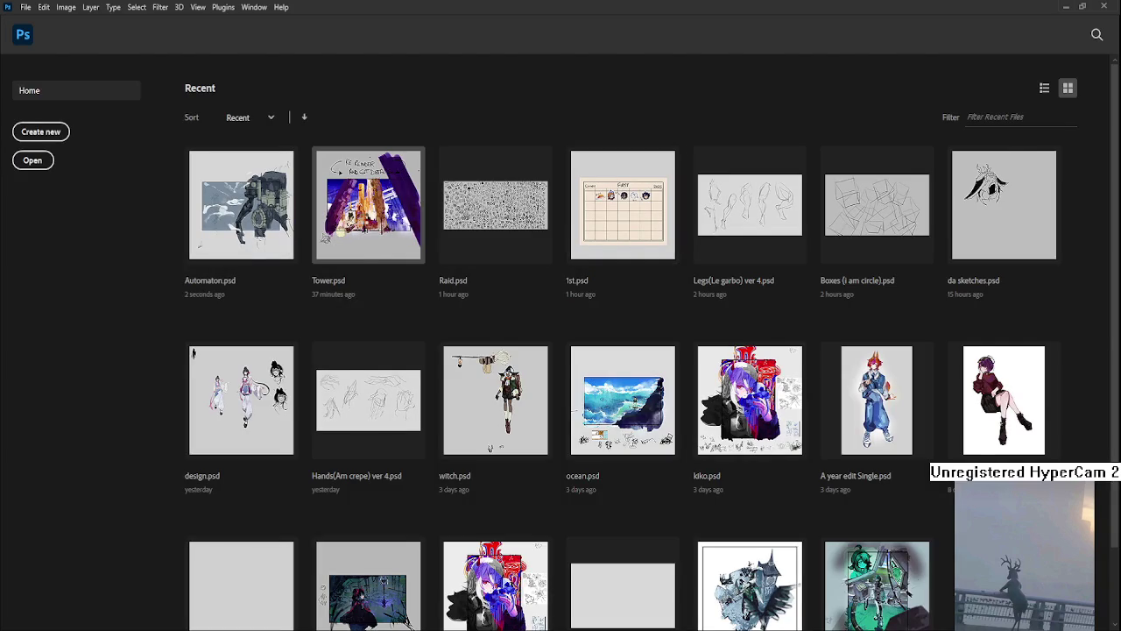
scroll(479, 265, "up", 3)
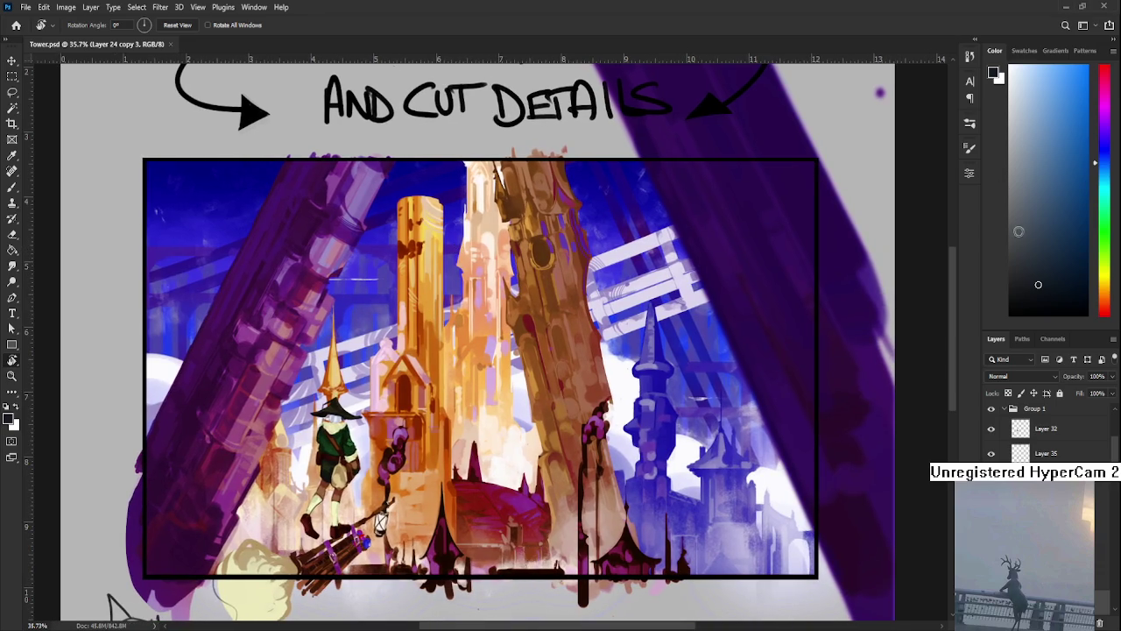
left_click_drag(432, 169, 440, 198)
Try brush-lettering 'BR' below AND CUT DETAILS, then undo it.
key("b")
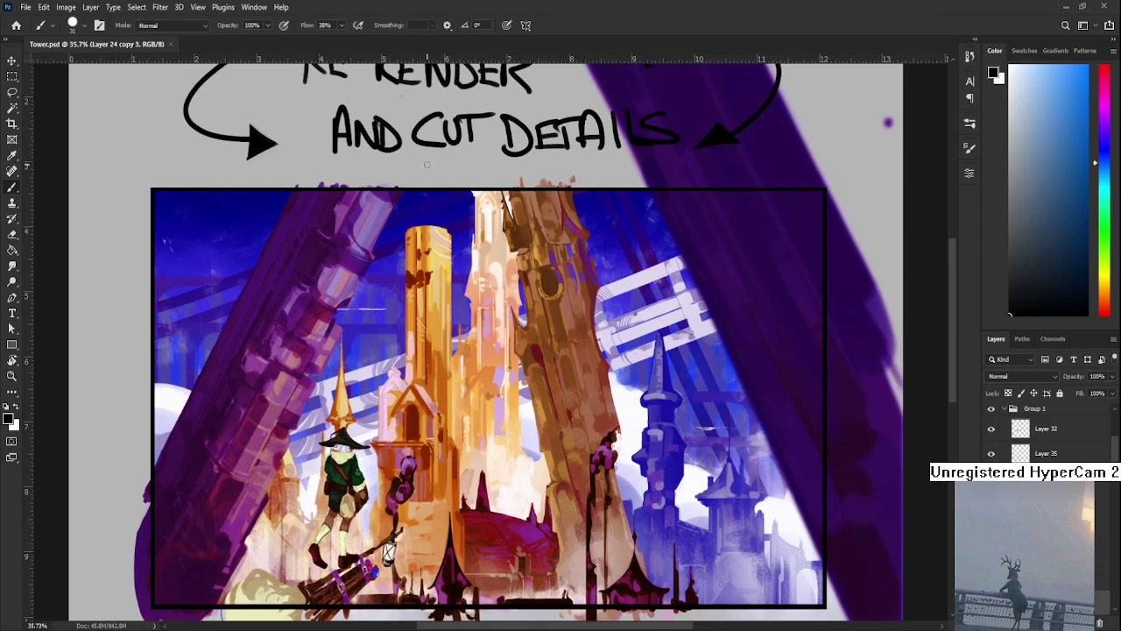
mouse_move(430, 157)
left_mouse_down()
mouse_move(430, 183)
mouse_move(431, 171)
mouse_move(431, 183)
mouse_move(469, 178)
left_mouse_up()
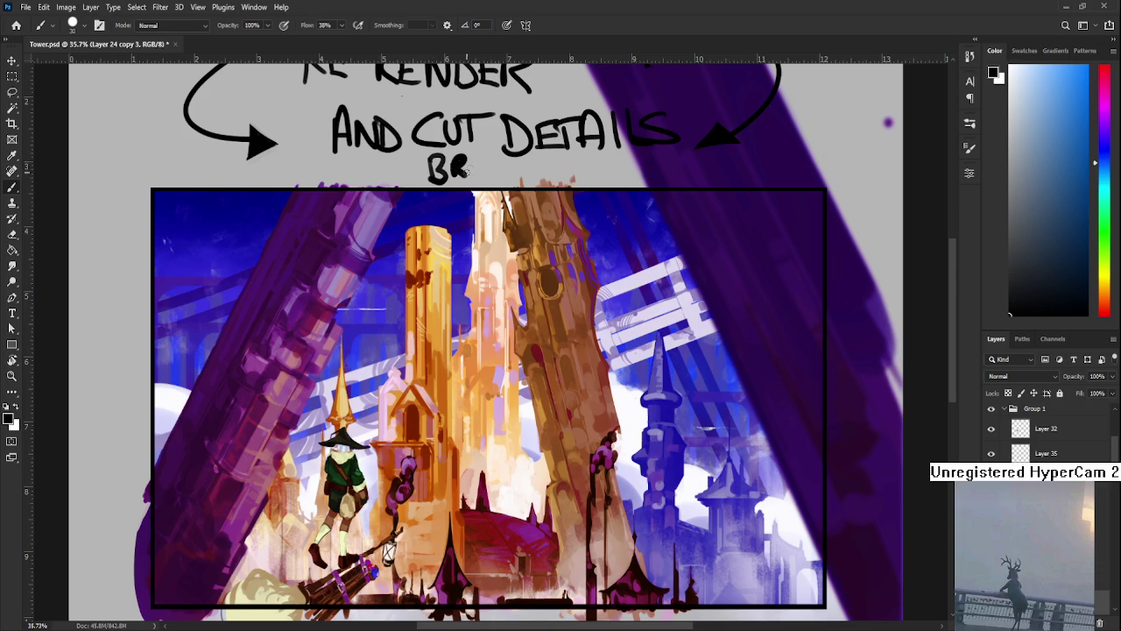
key("ctrl+z")
key("p")
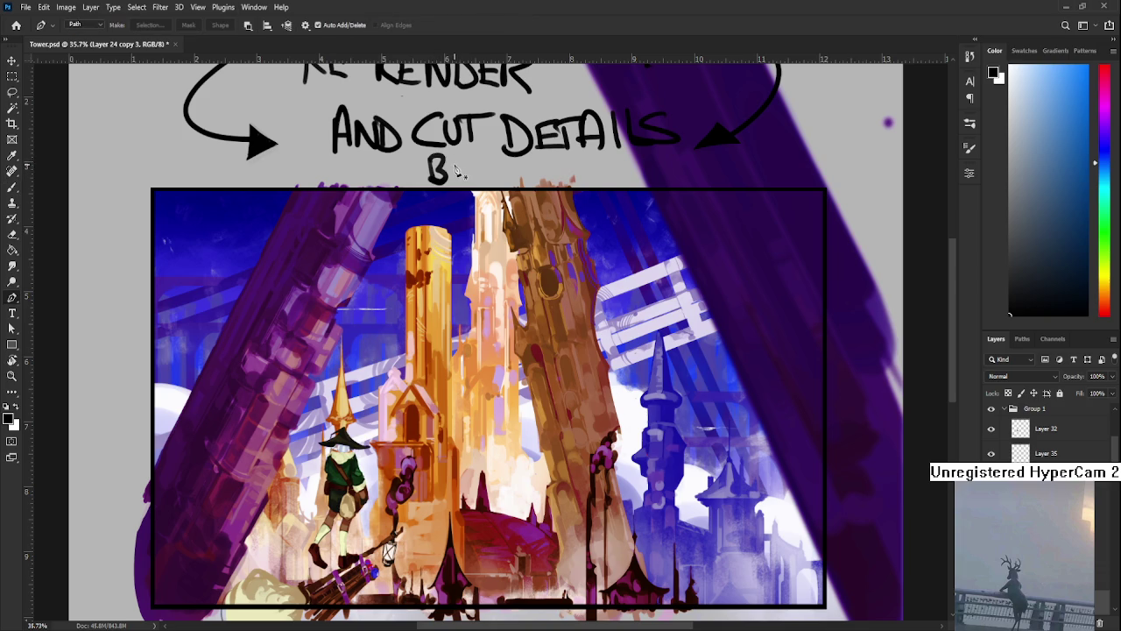
key("b")
mouse_move(454, 159)
left_mouse_down()
mouse_move(470, 184)
mouse_move(453, 179)
mouse_move(471, 177)
mouse_move(445, 131)
left_mouse_up()
key("ctrl+z")
key("ctrl+z")
key("ctrl+z")
key("ctrl+z")
key("ctrl+z")
key("ctrl+z")
key("ctrl+z")
key("ctrl+z")
left_click_drag(447, 243, 448, 255)
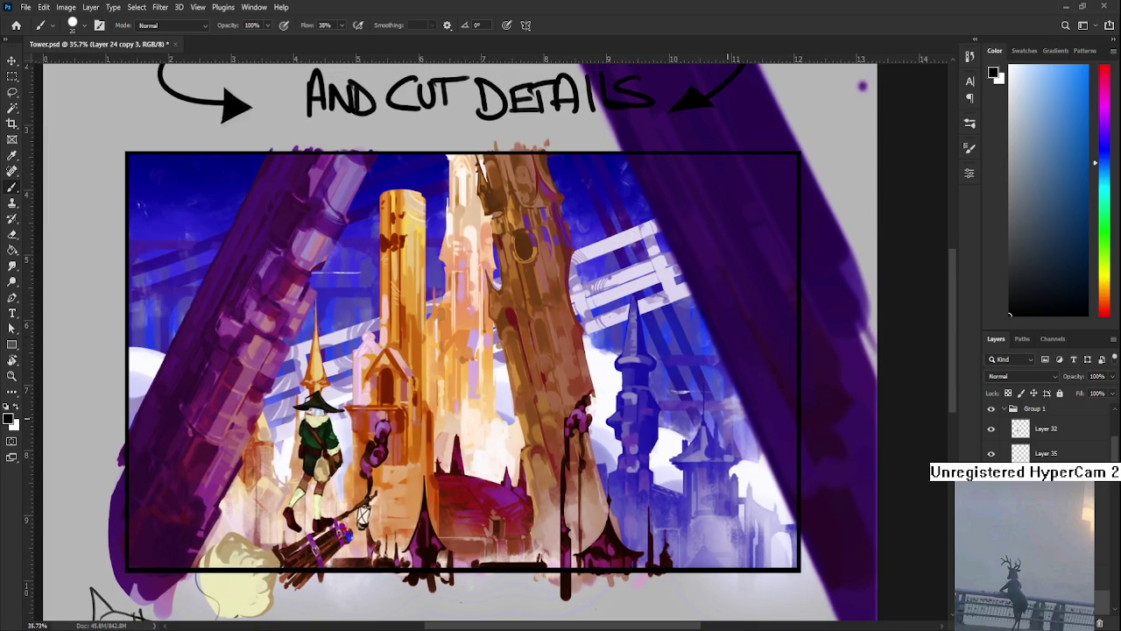
Make the Border copy layer active and undo a trial 'B' lettered on the tower.
left_click(1042, 429)
scroll(1043, 429, "up", 2)
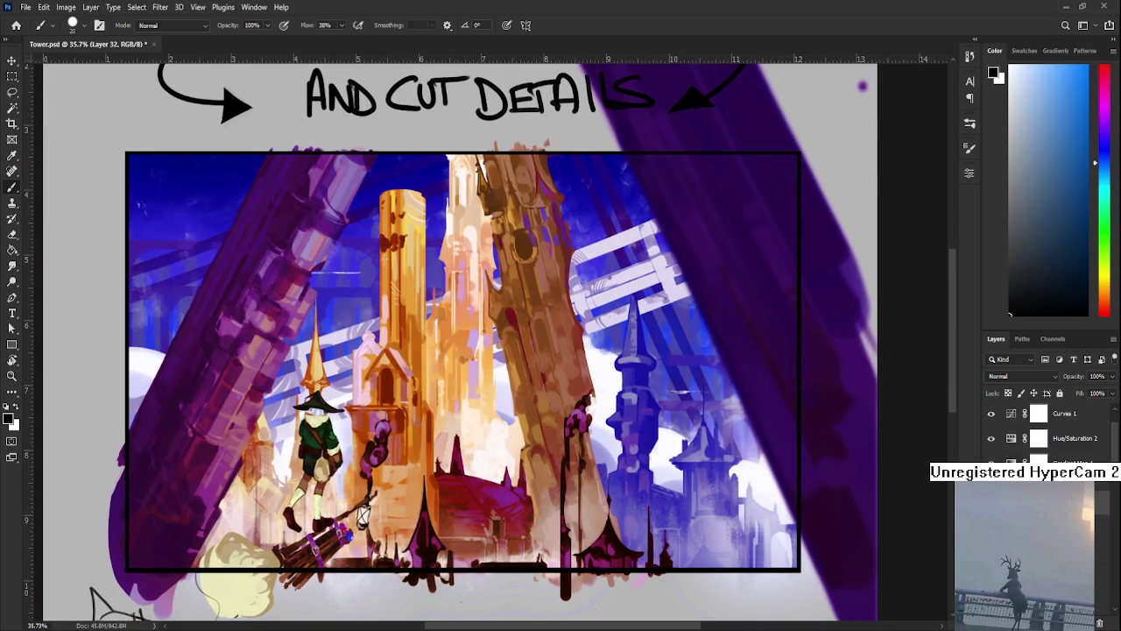
key("alt+bracketleft")
key("alt+bracketleft")
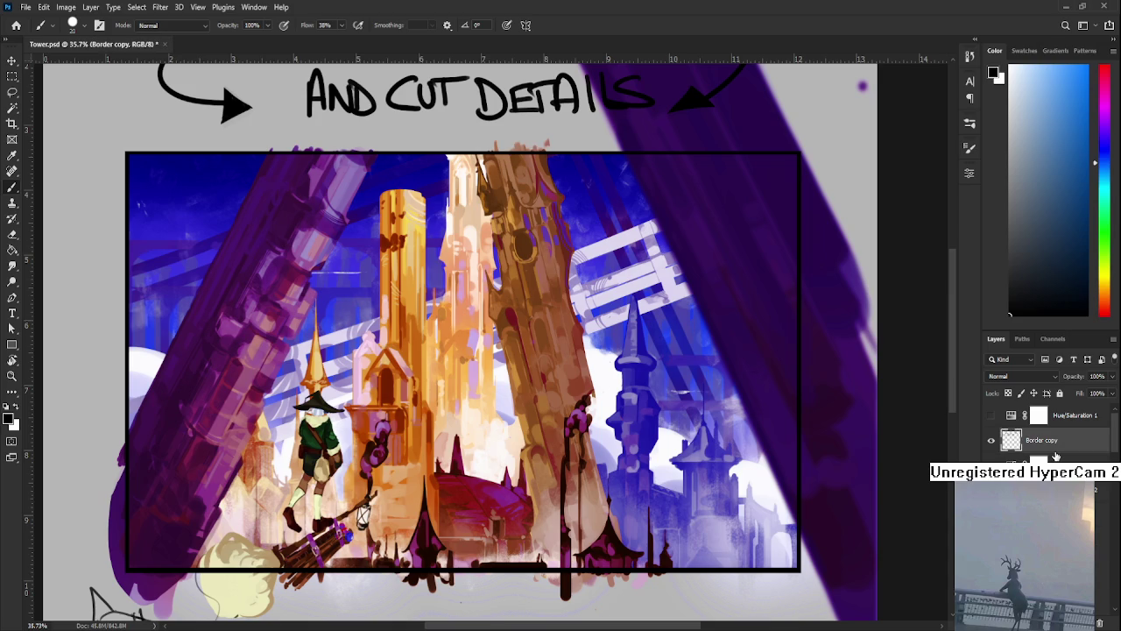
left_click_drag(429, 294, 445, 354)
key("ctrl+z")
key("ctrl+z")
left_click_drag(444, 350, 429, 365)
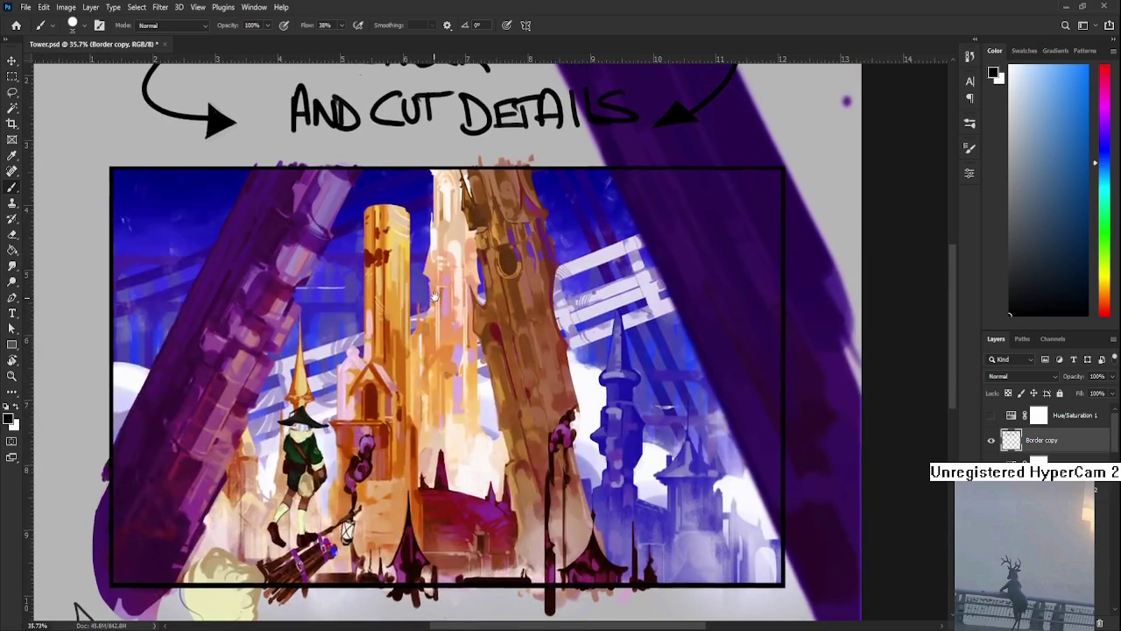
Hand-letter 'BRB' beside the blue spire with '20-30 MIN' beneath it.
mouse_move(571, 294)
left_mouse_down()
mouse_move(577, 331)
mouse_move(586, 312)
mouse_move(578, 332)
left_mouse_up()
mouse_move(597, 294)
left_mouse_down()
mouse_move(599, 326)
mouse_move(624, 311)
mouse_move(619, 326)
left_mouse_up()
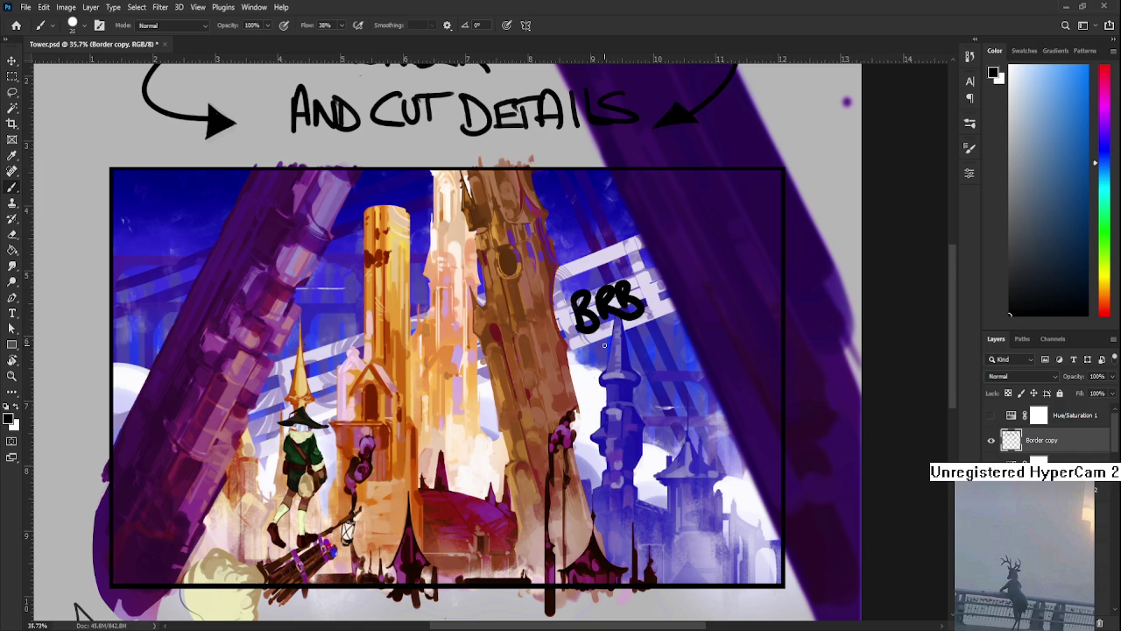
mouse_move(627, 343)
left_mouse_down()
mouse_move(639, 359)
mouse_move(649, 345)
mouse_move(668, 353)
left_mouse_up()
left_click_drag(689, 329, 677, 331)
mouse_move(705, 342)
left_mouse_down()
mouse_move(708, 328)
mouse_move(741, 316)
mouse_move(739, 325)
left_mouse_up()
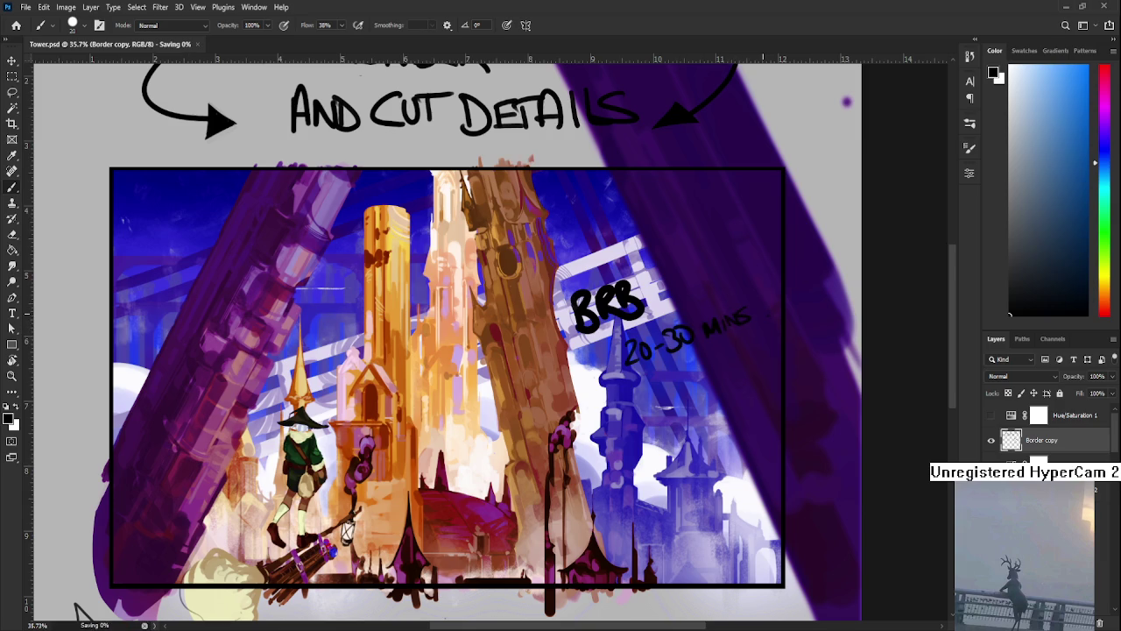
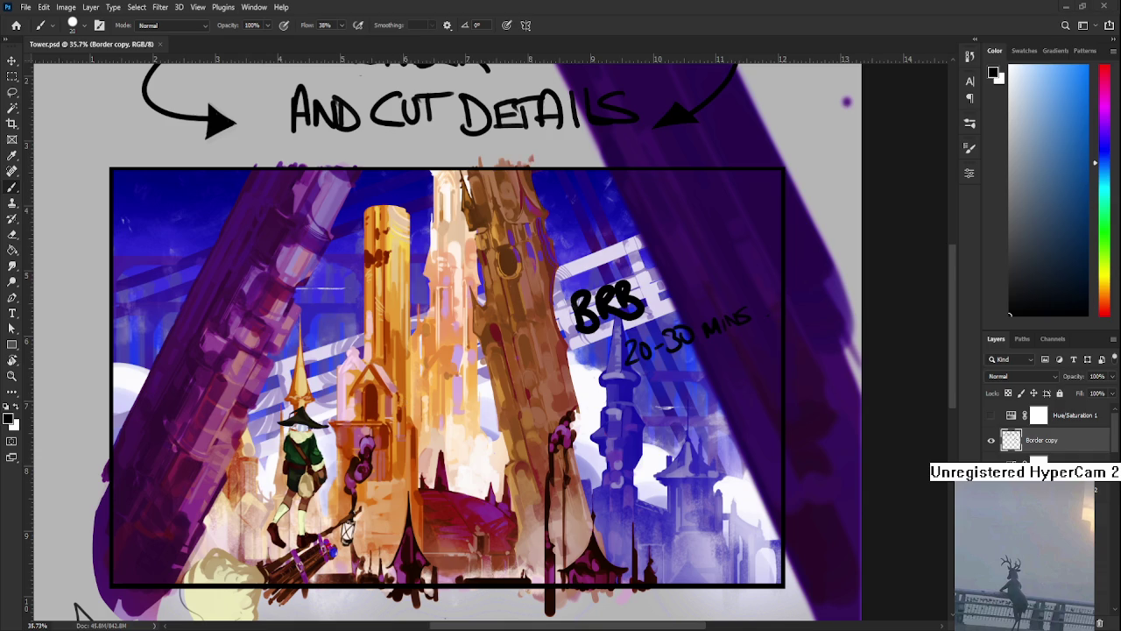
Lasso the 'BRB 20-30 mins' note and delete it from the tower painting.
key("l")
left_click_drag(781, 359, 874, 363)
key("Delete")
Save the cleaned-up tower painting with Ctrl+S.
scroll(543, 347, "down", 1)
left_click_drag(543, 348, 575, 374)
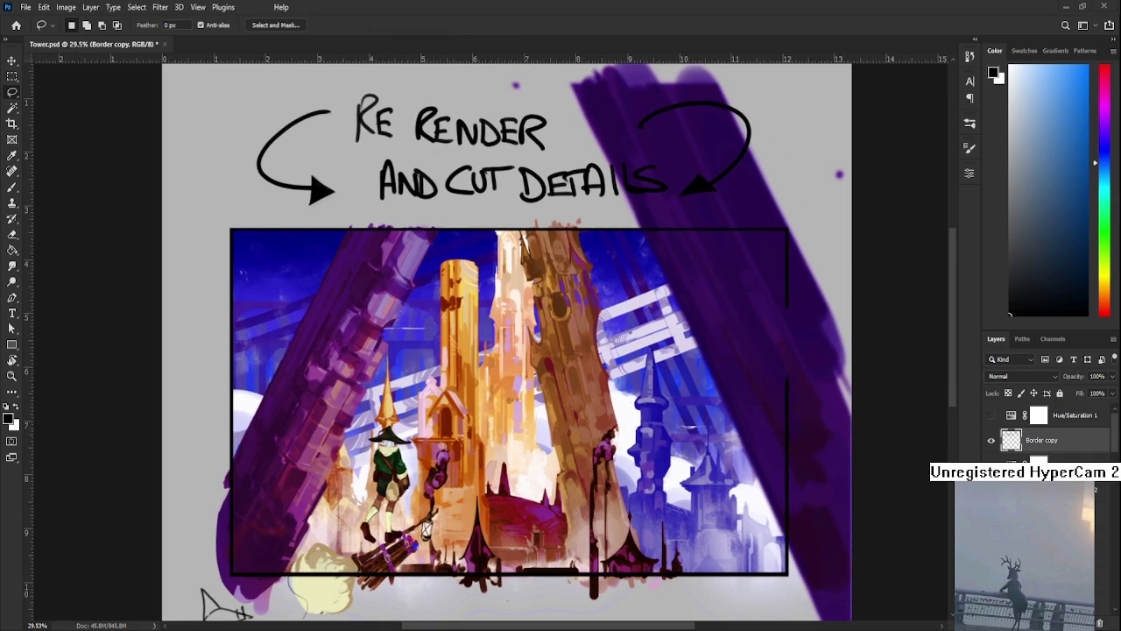
key("ctrl+s")
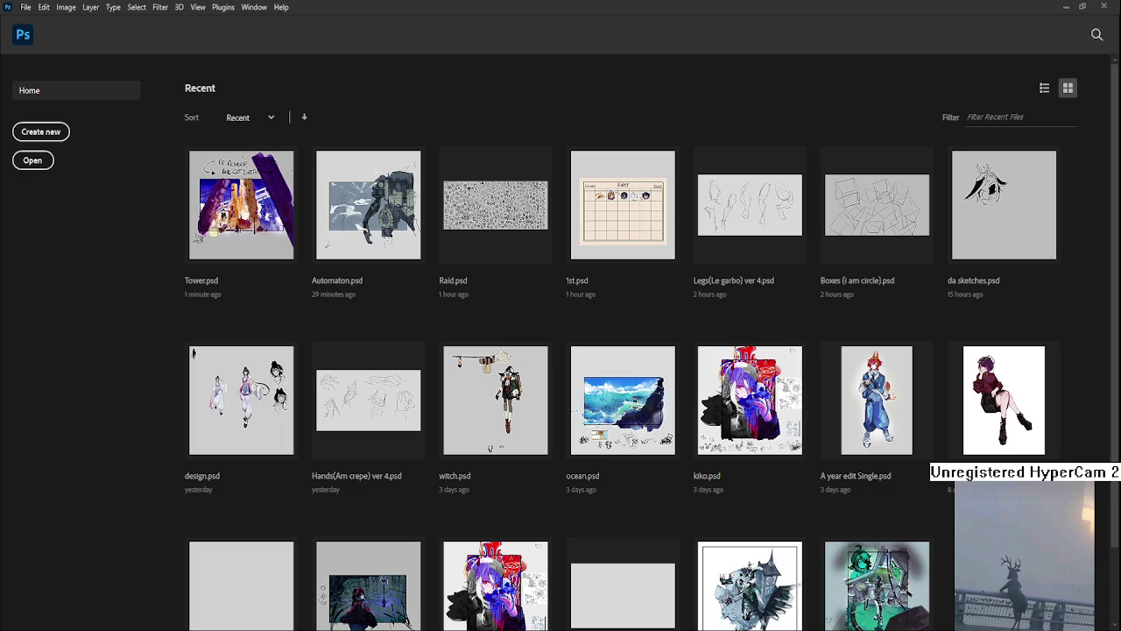
Open Automaton.psd from the recent files and zoom in on the robot.
left_click(382, 212)
scroll(601, 344, "up", 2)
scroll(561, 360, "up", 2)
scroll(521, 379, "up", 2)
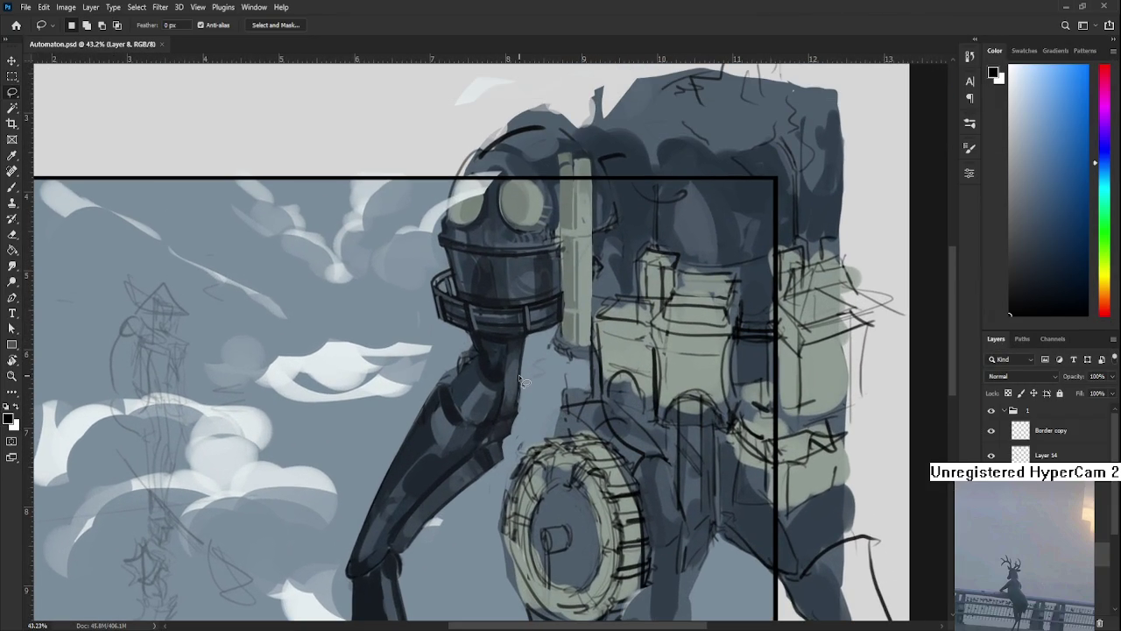
Shade the robot's bucket helmet with blue-grey tones sampled from it at 38% brush flow.
left_click_drag(543, 346, 533, 384)
key("b")
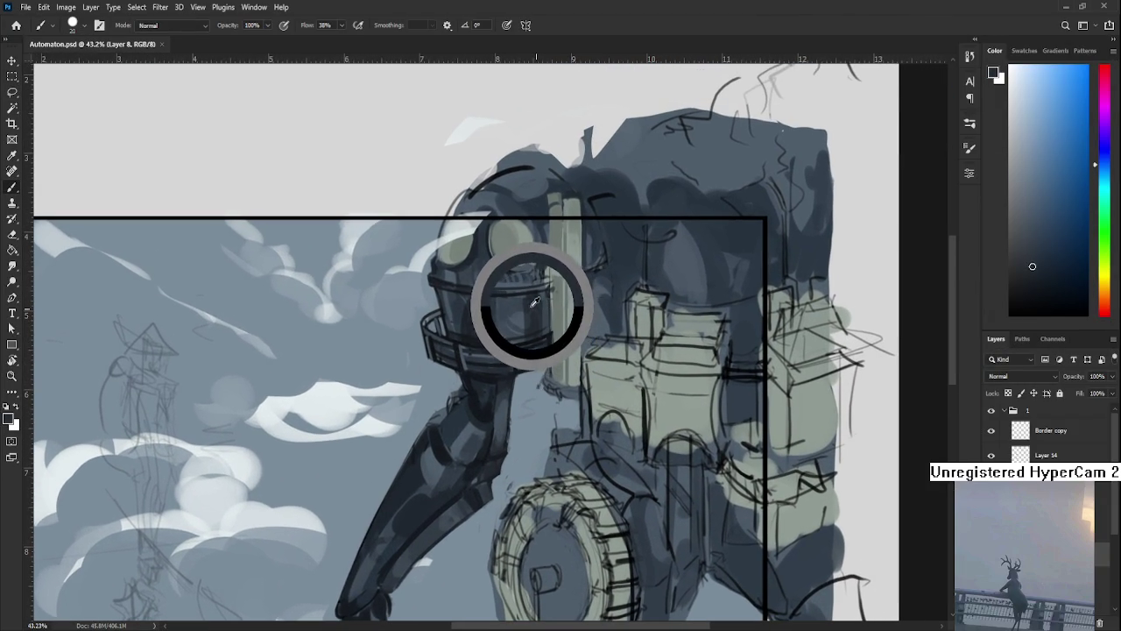
left_click(544, 305, "alt")
left_click(545, 307, "alt")
left_click(547, 311, "alt")
left_click(549, 314, "alt")
left_click(548, 318, "alt")
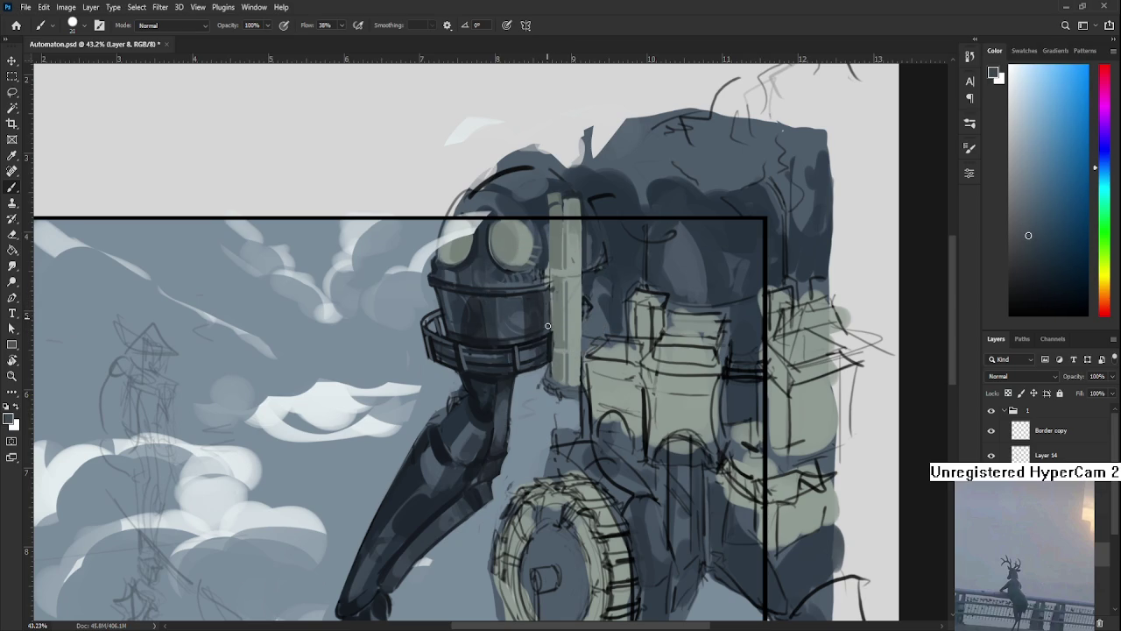
Refine the helmet's light and dark tones, then lighten the pipe with a sampled pale green-grey.
left_click(543, 302, "alt")
left_click(541, 293, "alt")
left_click(534, 292, "alt")
left_click(515, 294, "alt")
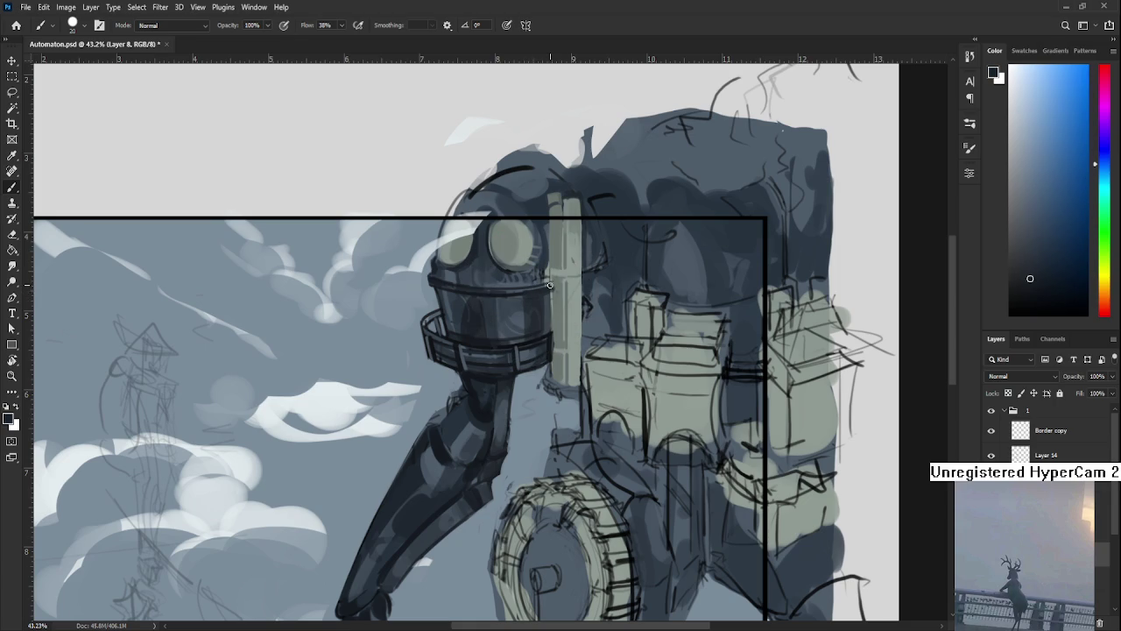
left_click(535, 287, "alt")
left_click(561, 290, "alt")
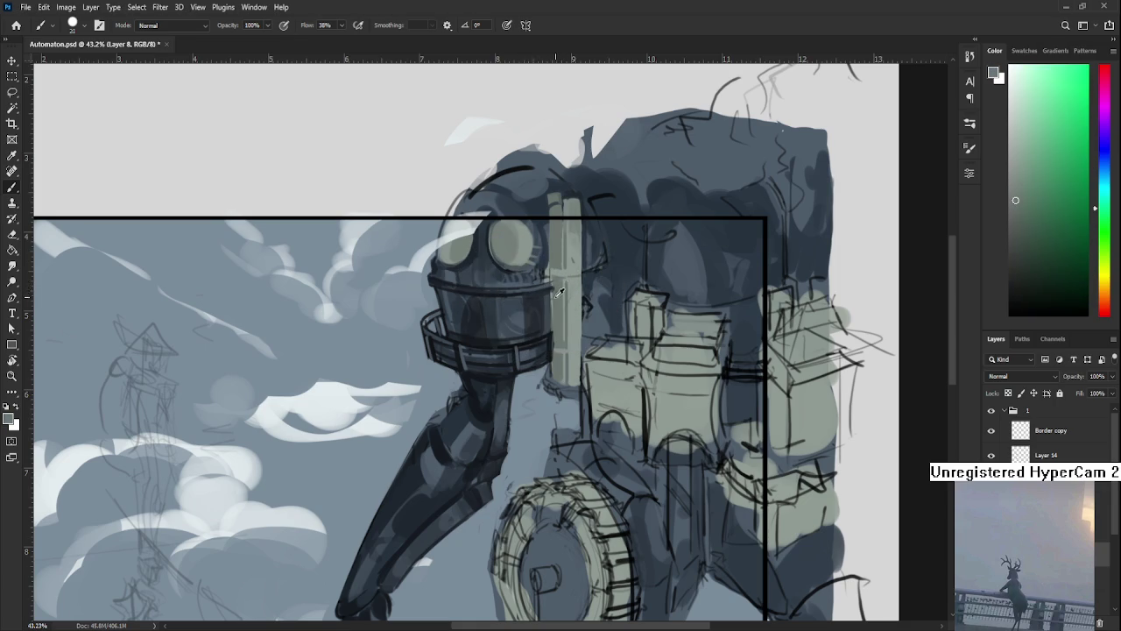
left_click(556, 281, "alt")
Pick up the arm's dark blue-grey and erase stray marks along the arm's upper edge.
scroll(482, 376, "down", 1)
left_click(481, 371, "alt")
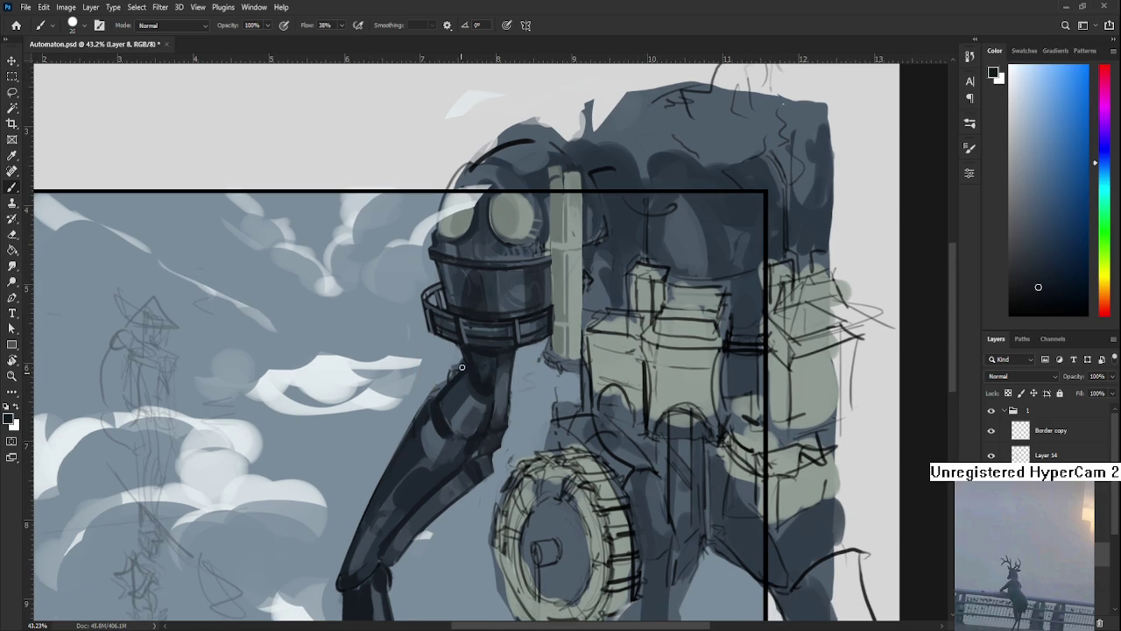
key("e")
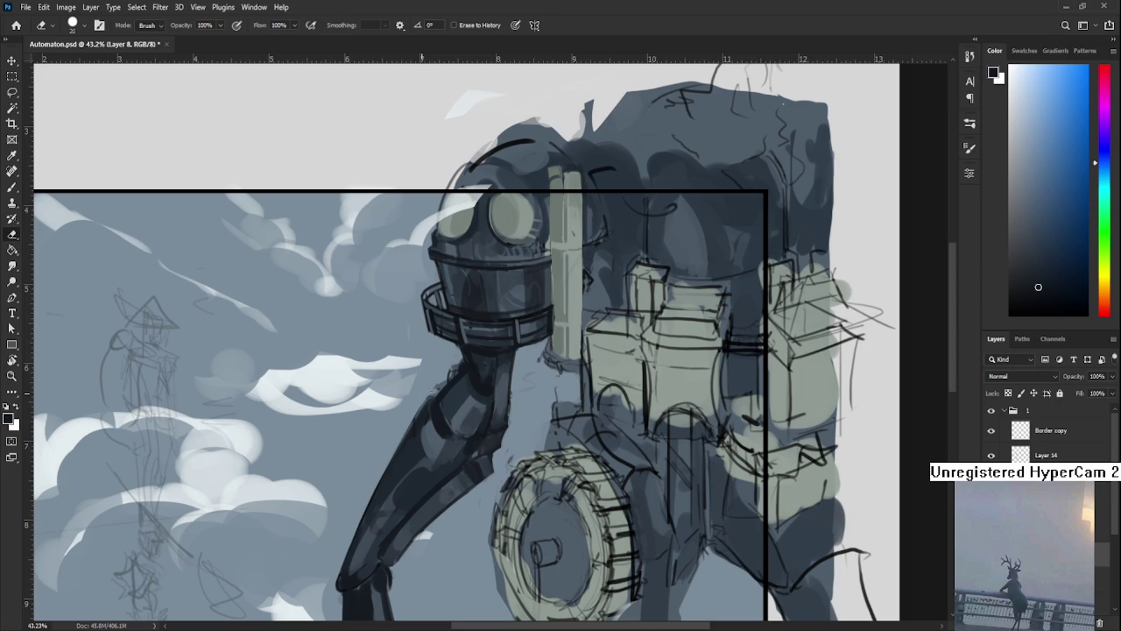
left_click_drag(431, 392, 438, 384)
Paint blue-grey shading on the robot's body and arm, finishing with a lighter arm tone.
scroll(566, 447, "down", 3)
key("b")
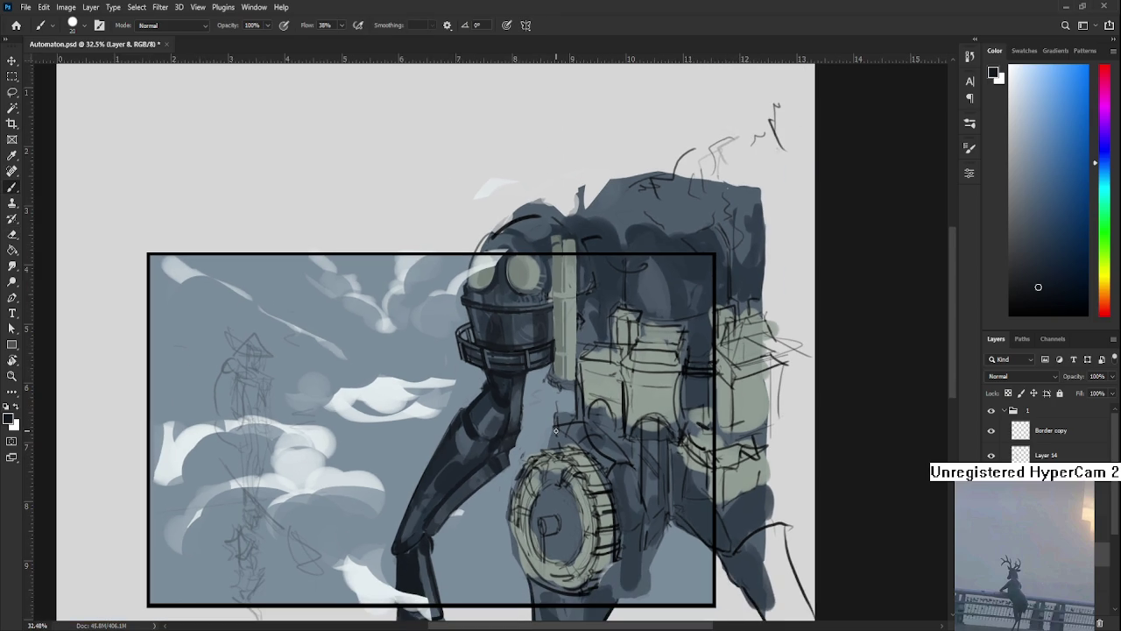
left_click(504, 372, "alt")
left_click(515, 396, "alt")
left_click(519, 390, "alt")
left_click(523, 387, "alt")
left_click(521, 379, "alt")
left_click(517, 425, "alt")
left_click(518, 413, "alt")
left_click(519, 413, "alt")
left_click(517, 412, "alt")
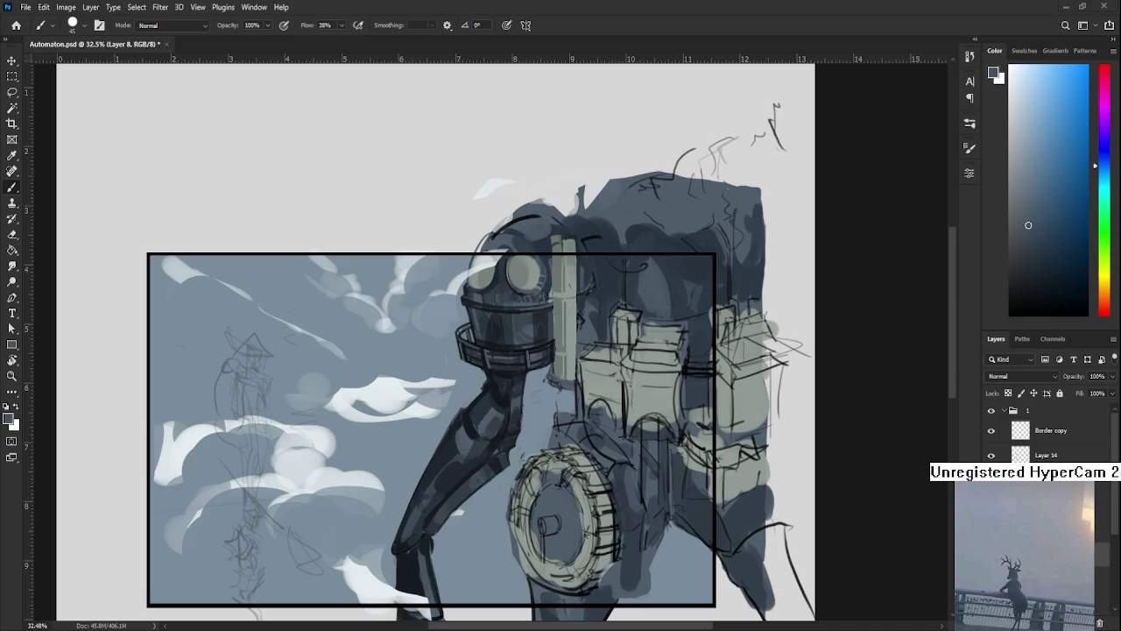
Touch up the collar band and neck with sampled colours, erasing stray marks around the neck joint.
scroll(506, 363, "down", 1)
scroll(506, 363, "up", 1)
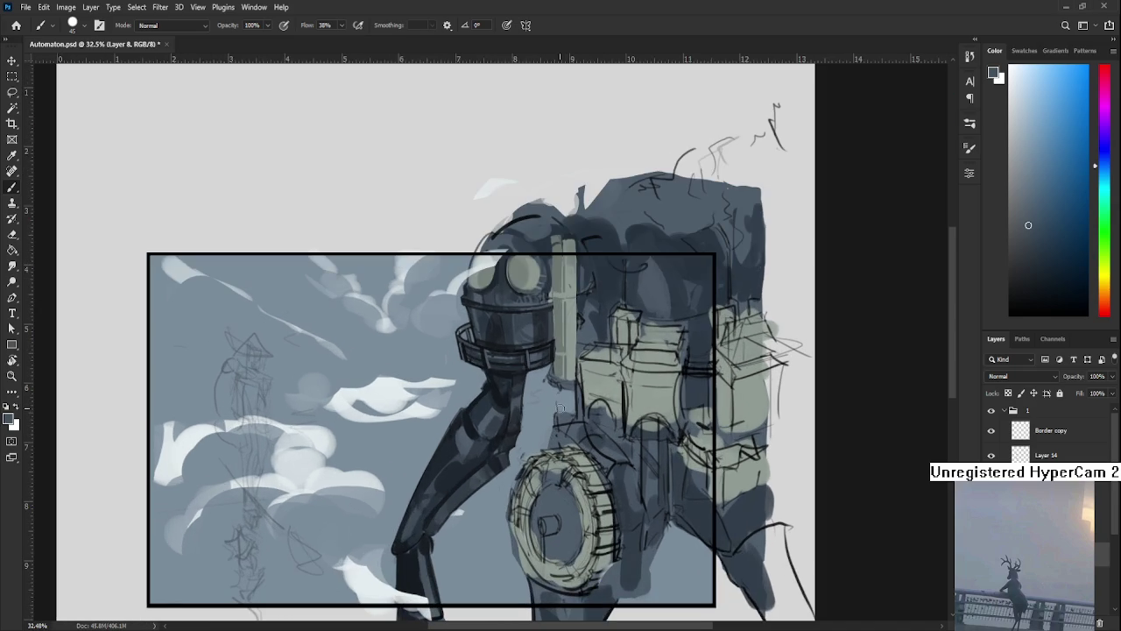
left_click(506, 362, "alt")
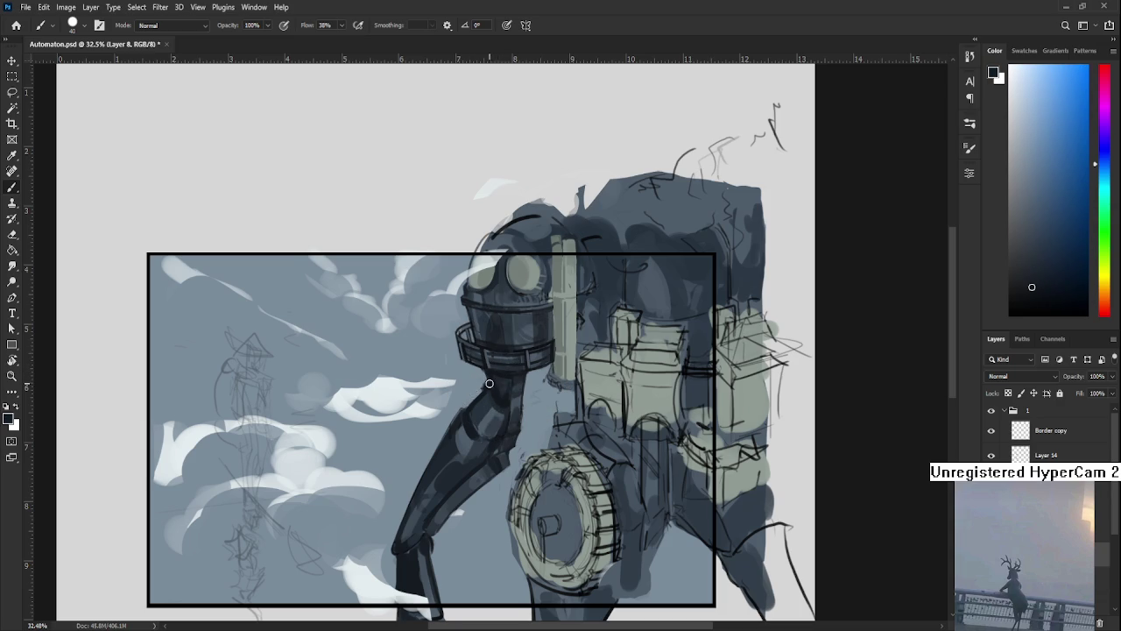
key("e")
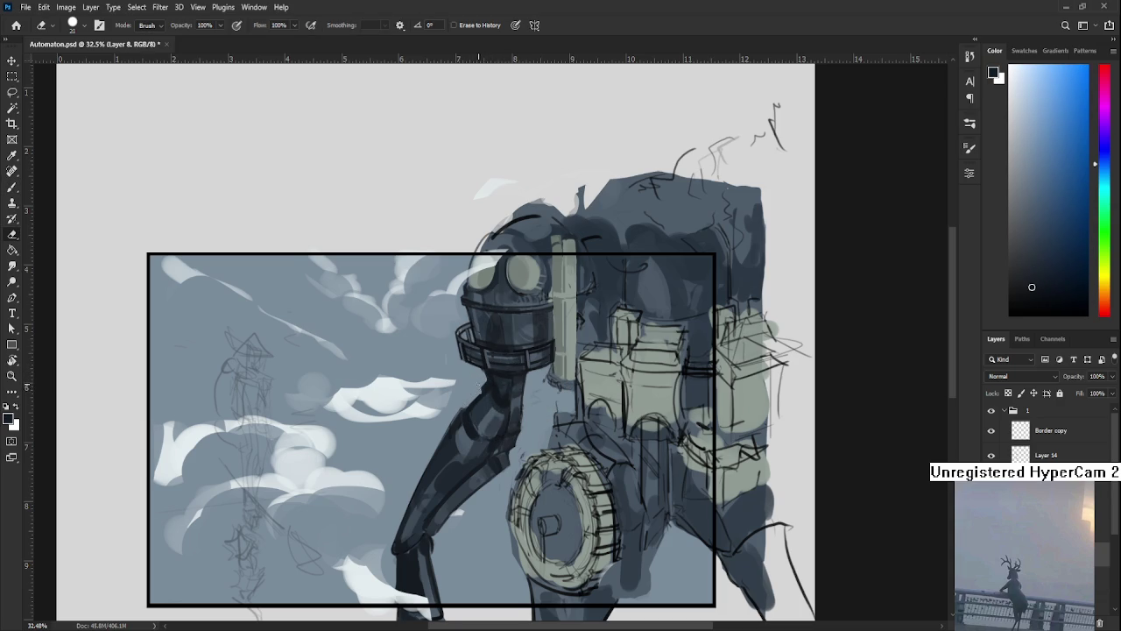
key("b")
left_click(488, 382, "alt")
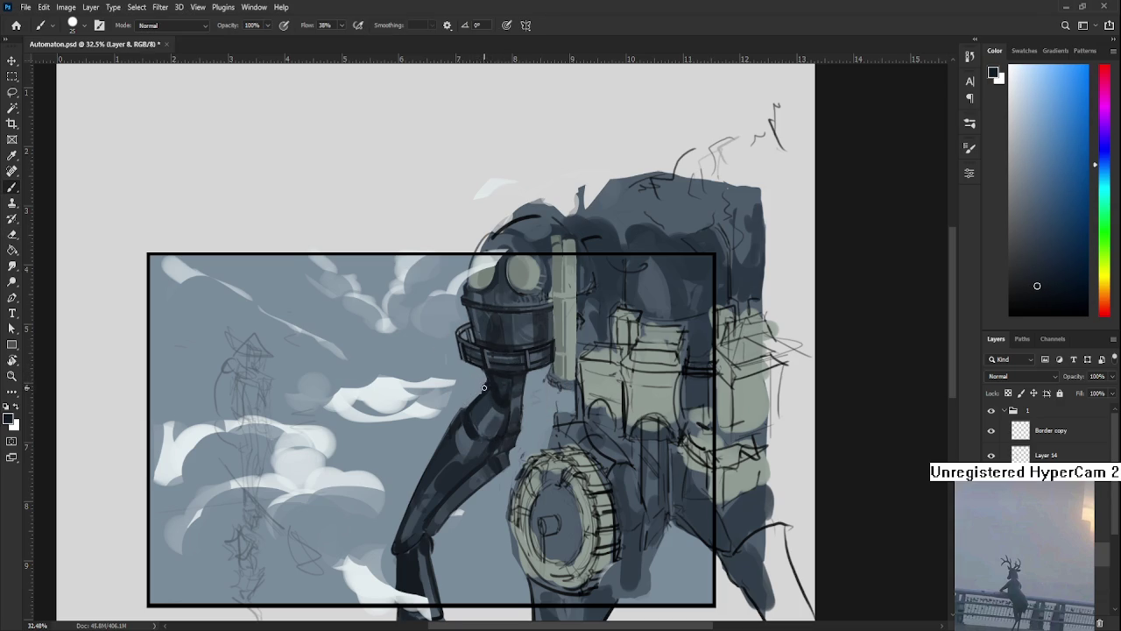
key("e")
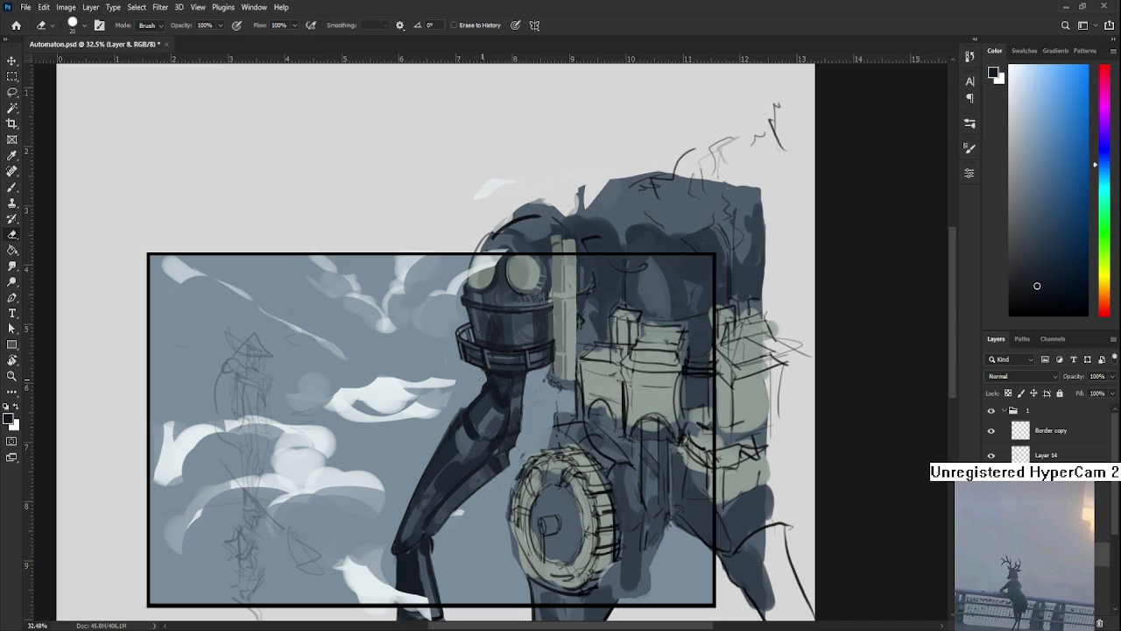
mouse_move(549, 354)
left_mouse_down()
mouse_move(528, 381)
mouse_move(521, 354)
left_mouse_up()
key("b")
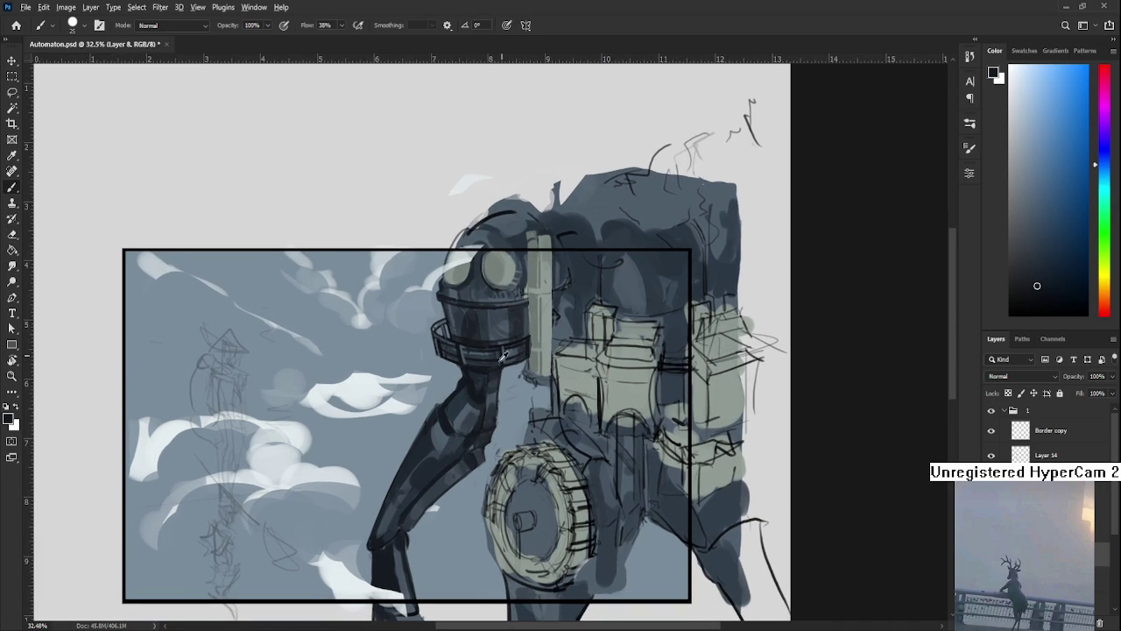
left_click(481, 360, "alt")
key("e")
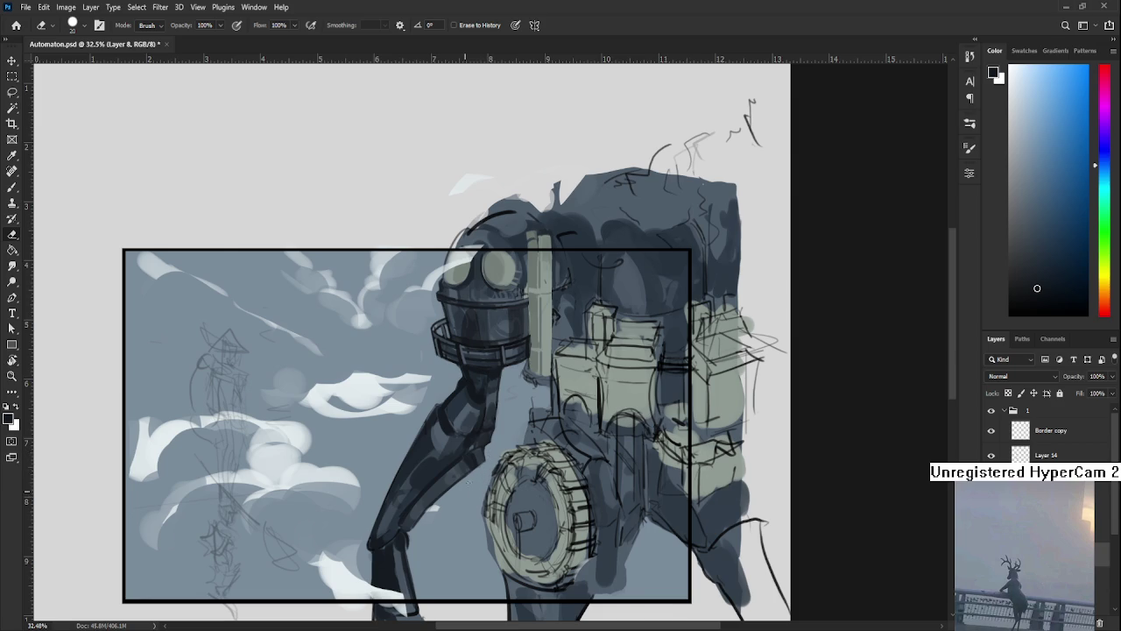
Tilt the canvas view and set a size-20 brush with a dark tone sampled from the arm.
left_click_drag(488, 454, 480, 450)
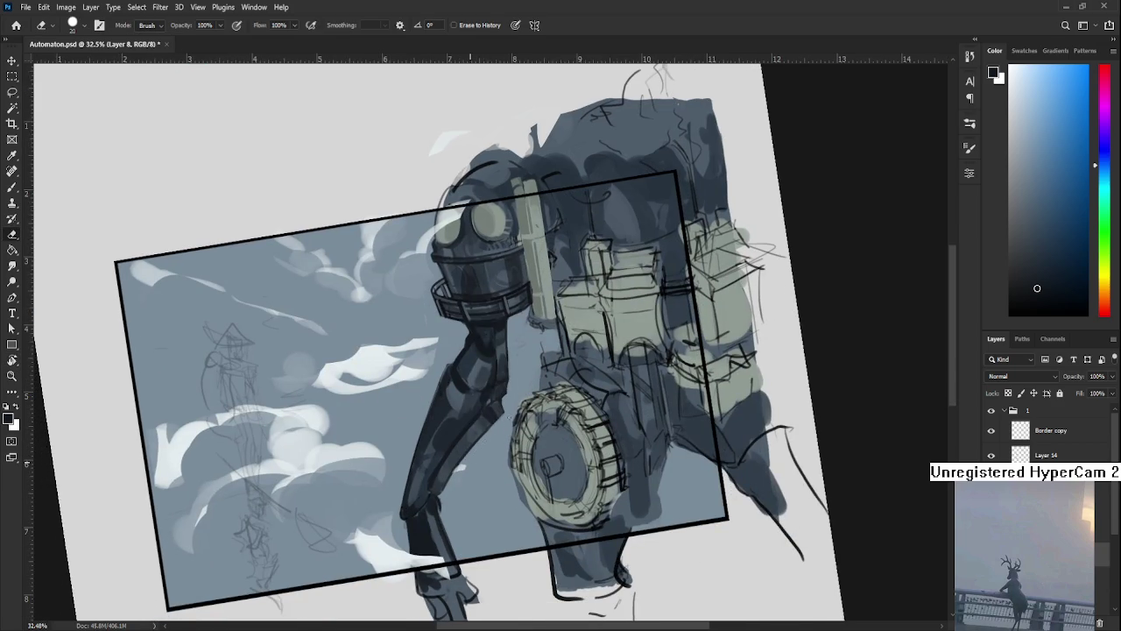
left_click_drag(507, 438, 431, 430)
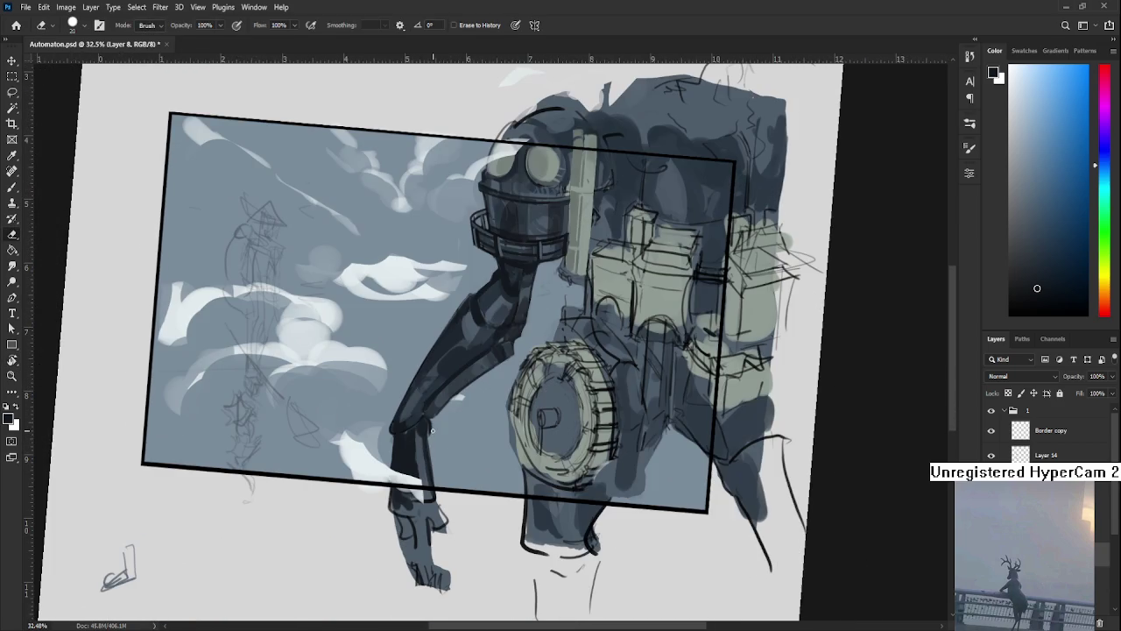
key("b")
left_click(431, 417, "alt")
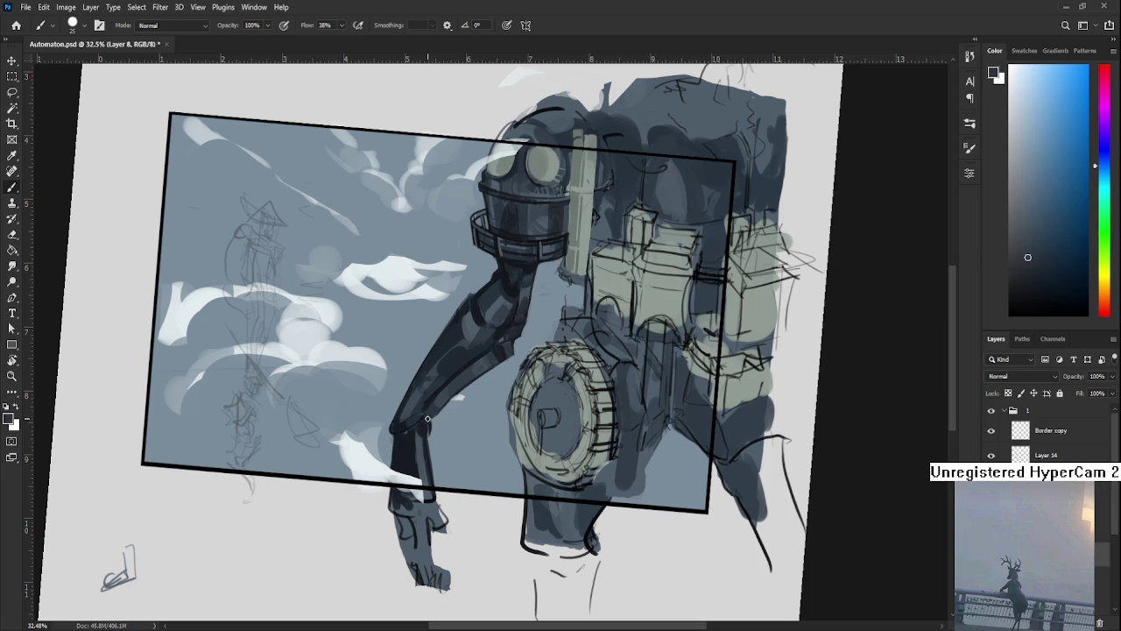
key("bracketleft")
key("bracketleft")
key("bracketleft")
key("bracketright")
key("bracketright")
left_click(430, 428, "alt")
Erase stray strokes, then shade the arm with several mid blue-grey tones sampled from it.
key("e")
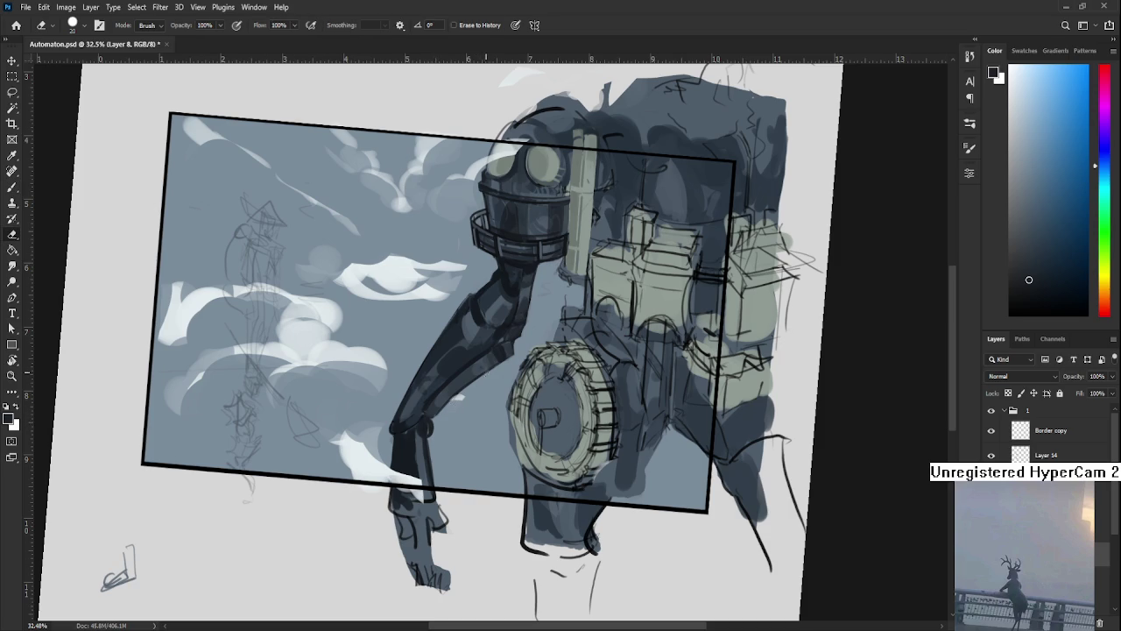
key("b")
left_click(430, 393, "alt")
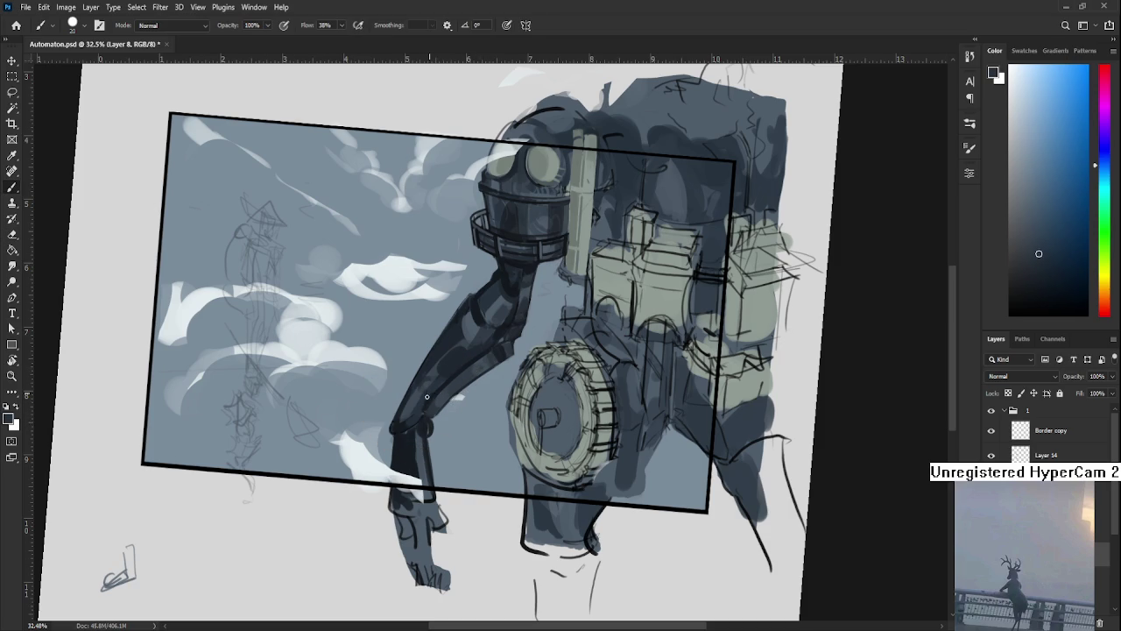
left_click(417, 383, "alt")
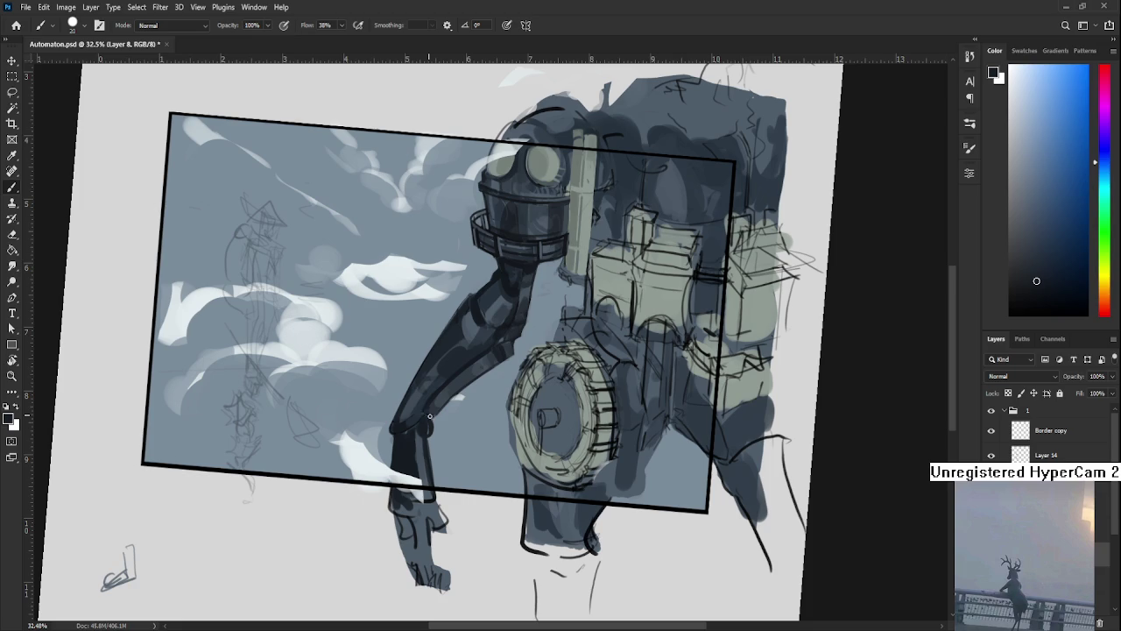
left_click(426, 409, "alt")
left_click(426, 404, "alt")
left_click(424, 399, "alt")
left_click(429, 398, "alt")
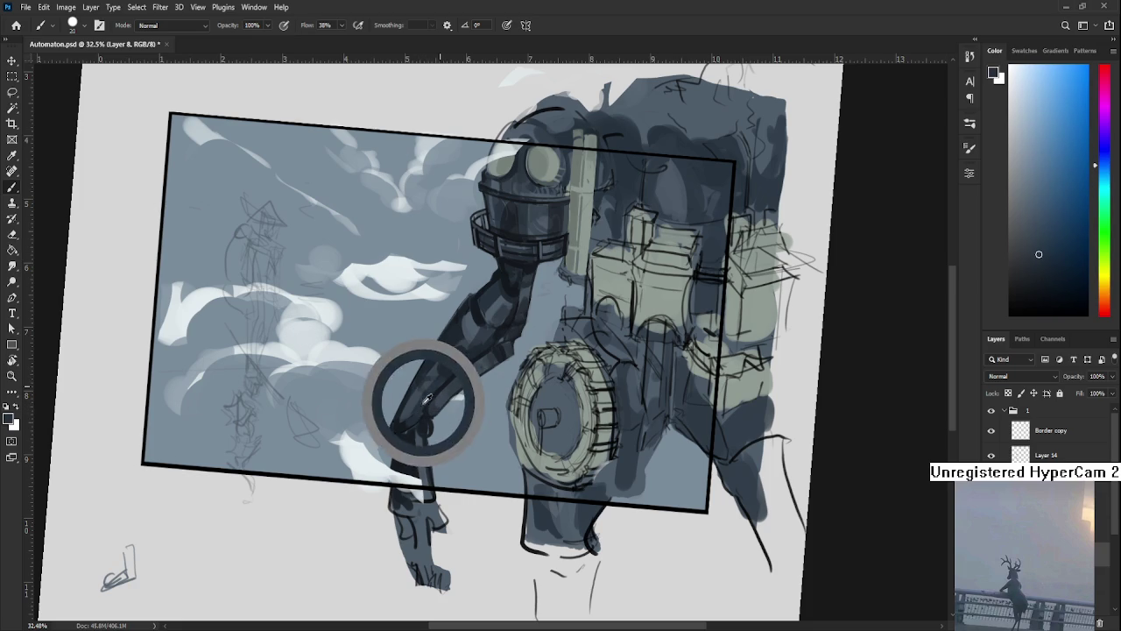
left_click(423, 402, "alt")
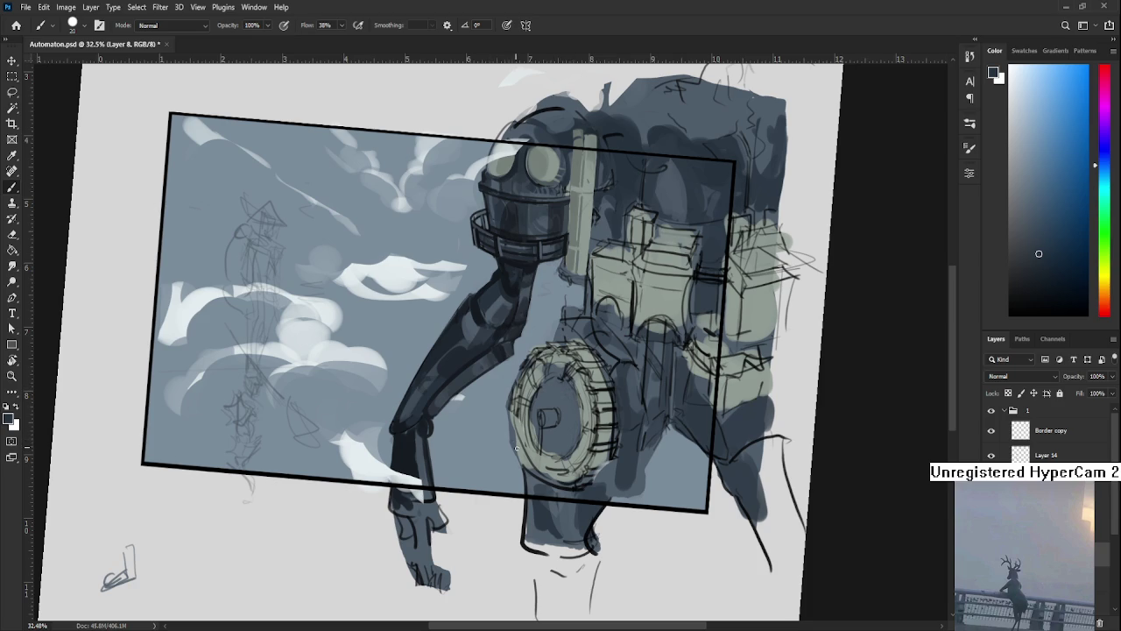
Paint a dark stroke down the robot arm and a lighter grey highlight along its lower part.
left_click(460, 372, "alt")
left_click_drag(480, 282, 422, 417)
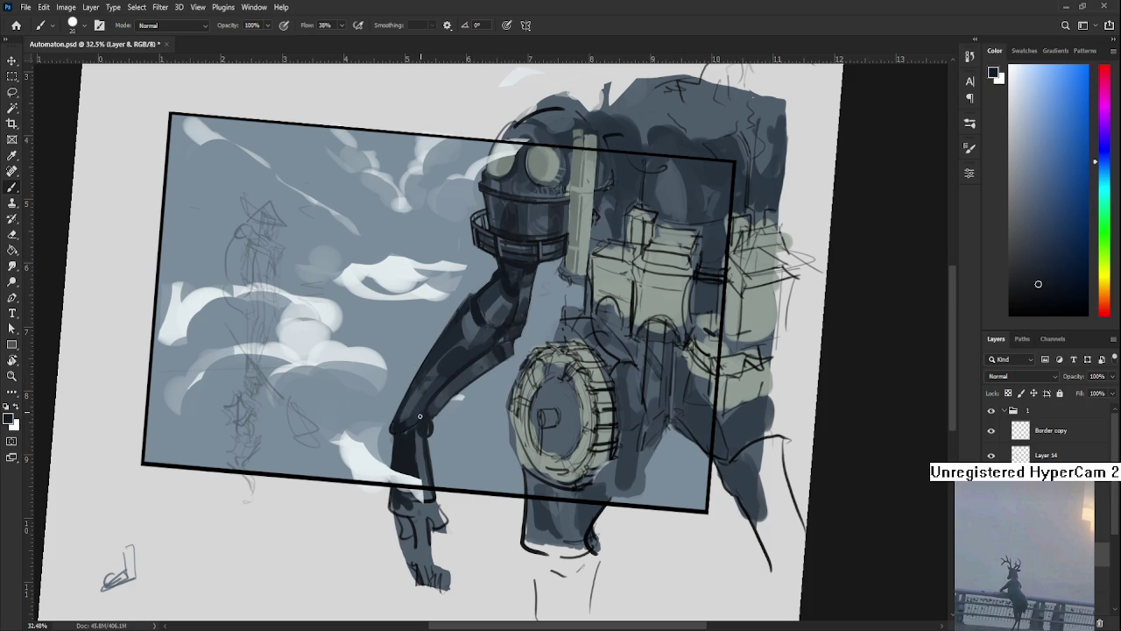
left_click(411, 453, "alt")
left_click(416, 441, "alt")
left_click(426, 448, "alt")
mouse_move(424, 461)
left_mouse_down()
mouse_move(424, 487)
mouse_move(420, 448)
left_mouse_up()
left_click(422, 448, "alt")
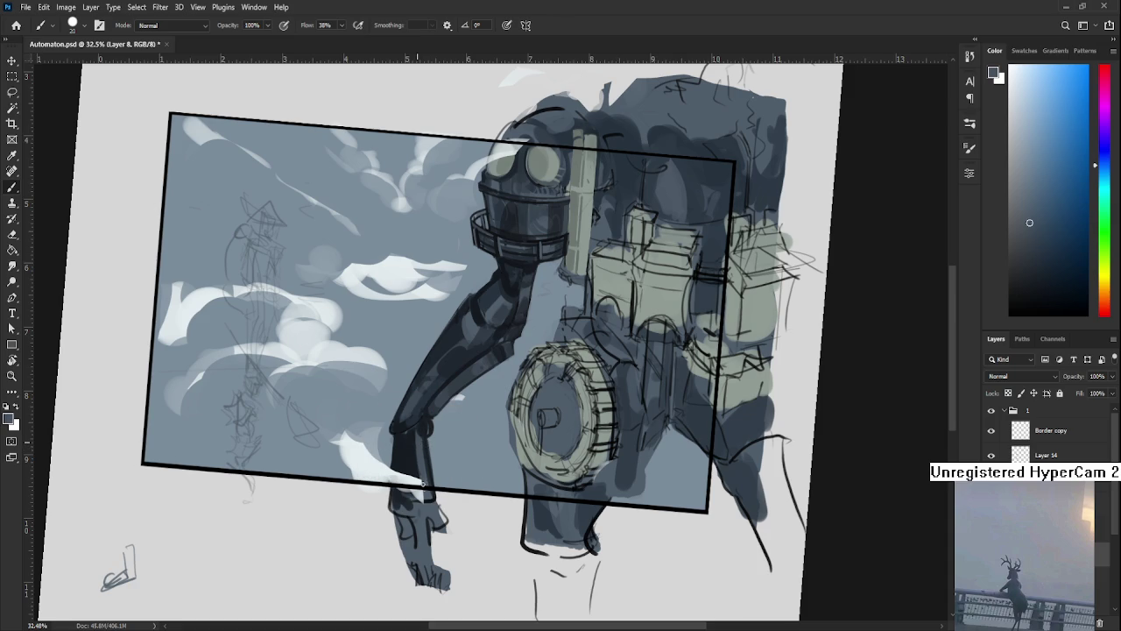
left_click(422, 427, "alt")
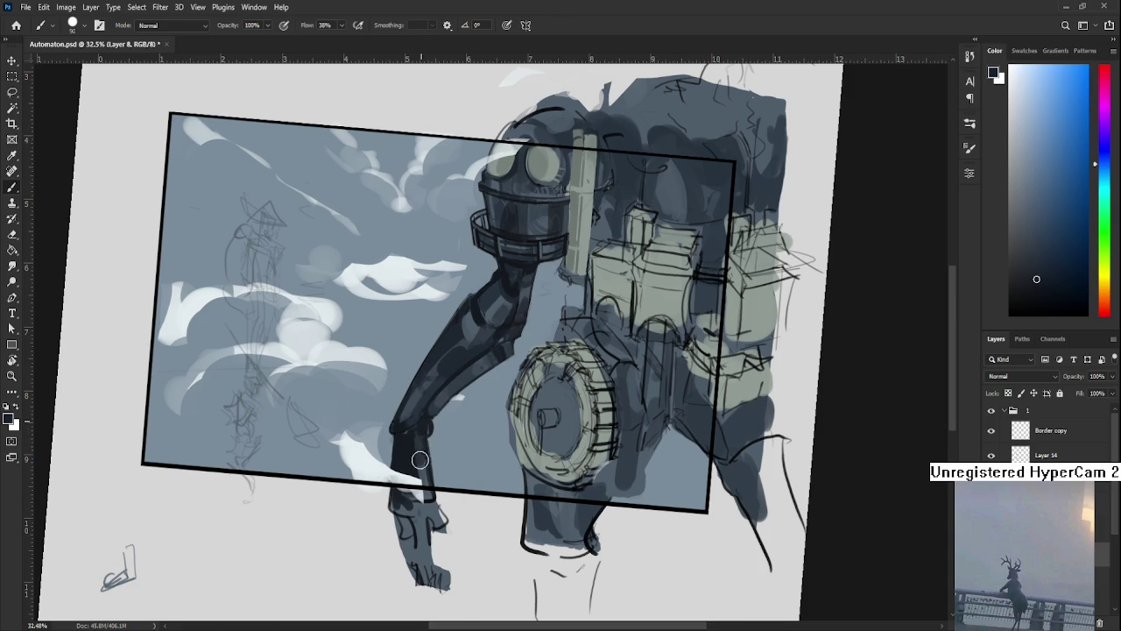
Continue shading the upper arm with darker blue-grey tones sampled nearby.
scroll(455, 398, "up", 2)
scroll(456, 398, "right", 1)
left_click(485, 379, "alt")
left_click(487, 386, "alt")
left_click(487, 388, "alt")
left_click(480, 379, "alt")
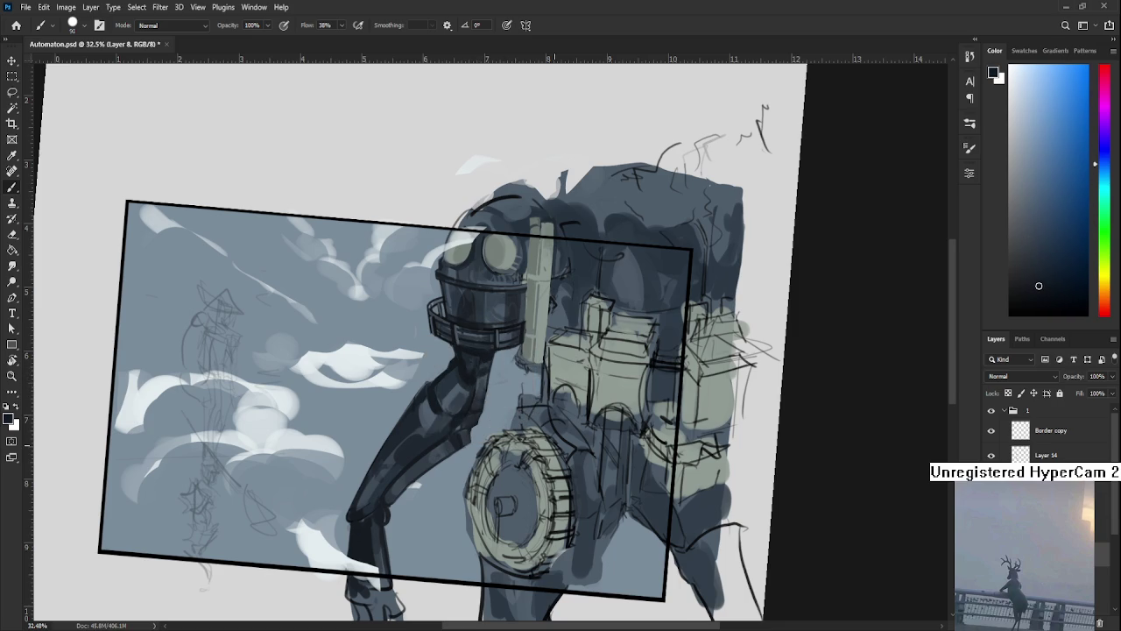
scroll(553, 445, "down", 5)
Turn the tilted canvas view back upright to 0° with Rotate View.
key("r")
left_click_drag(610, 438, 615, 505)
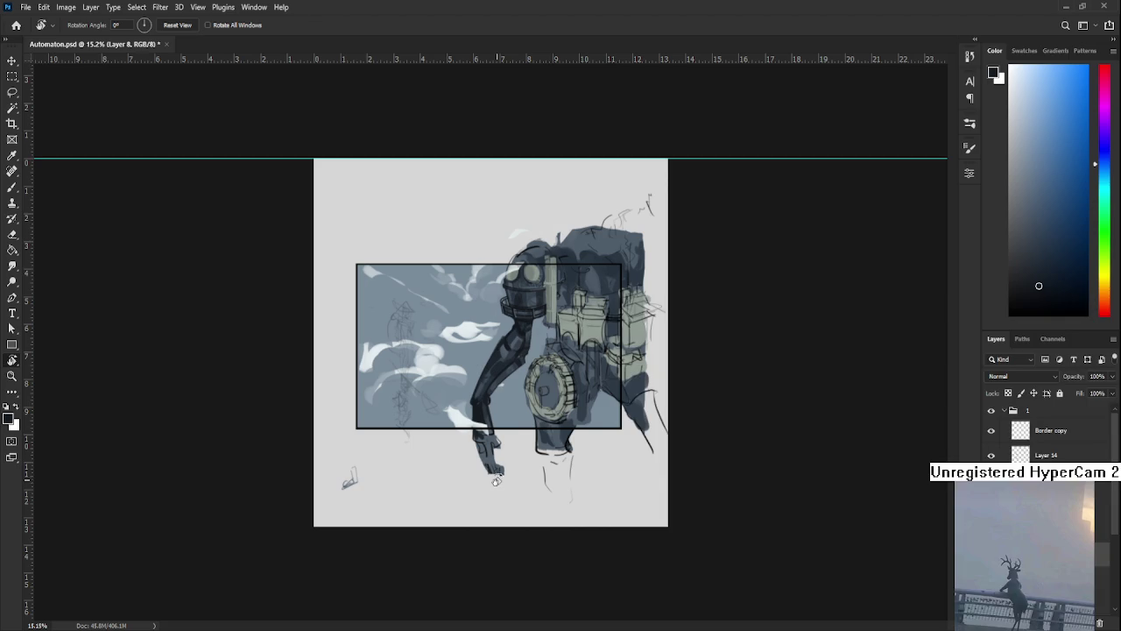
scroll(497, 480, "up", 5)
scroll(508, 451, "up", 3)
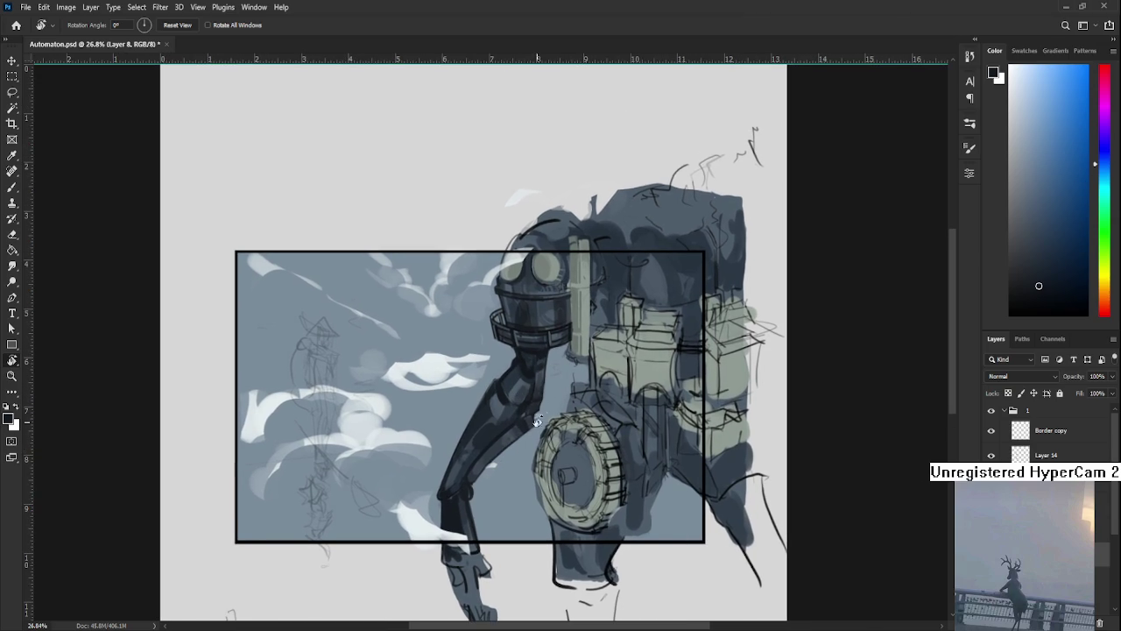
key("b")
key("bracketleft")
key("bracketleft")
key("bracketleft")
key("bracketleft")
key("bracketleft")
left_click(530, 364, "alt")
left_click(528, 359, "alt")
left_click(526, 368, "alt")
left_click(529, 362, "alt")
left_click(527, 366, "alt")
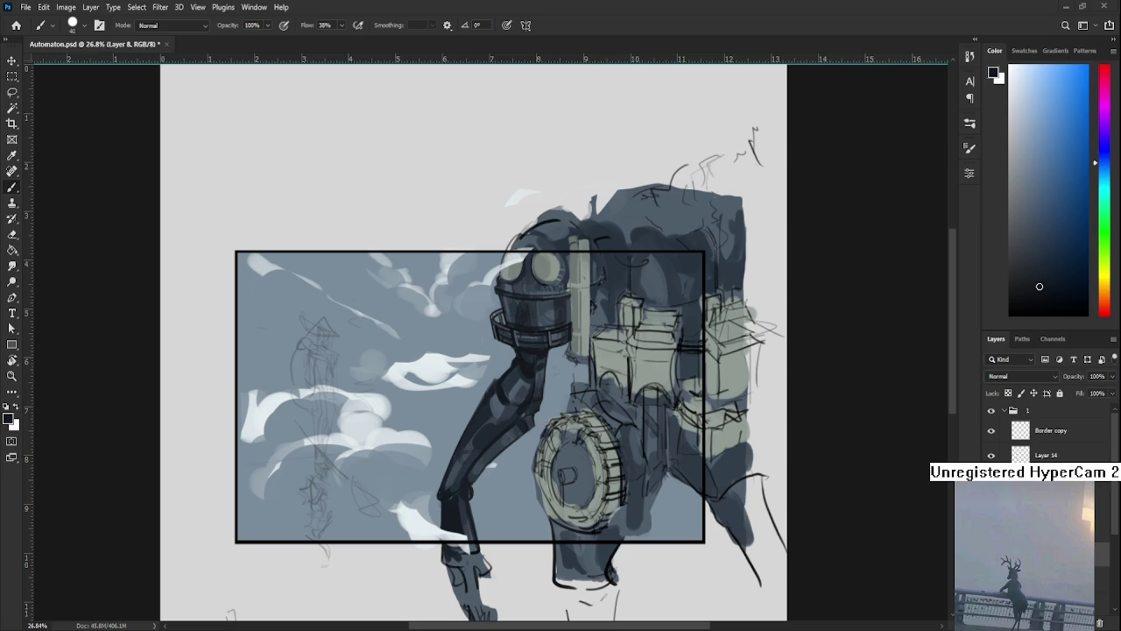
scroll(352, 358, "down", 1)
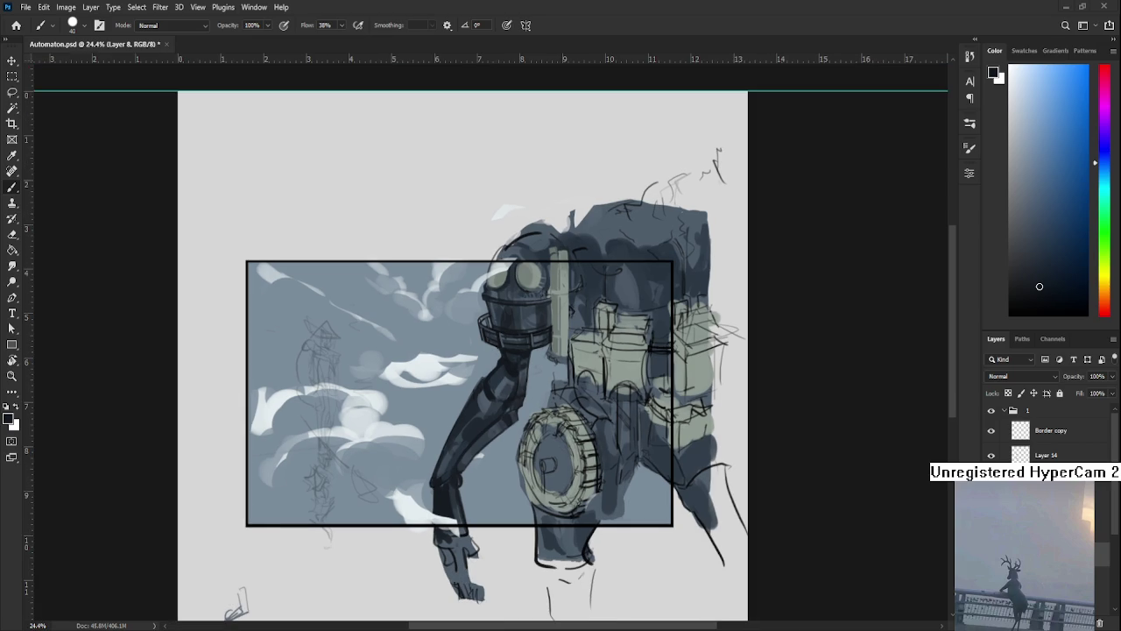
Open Raid.psd from the Home screen's recent files and zoom around the sheet.
left_click(15, 24)
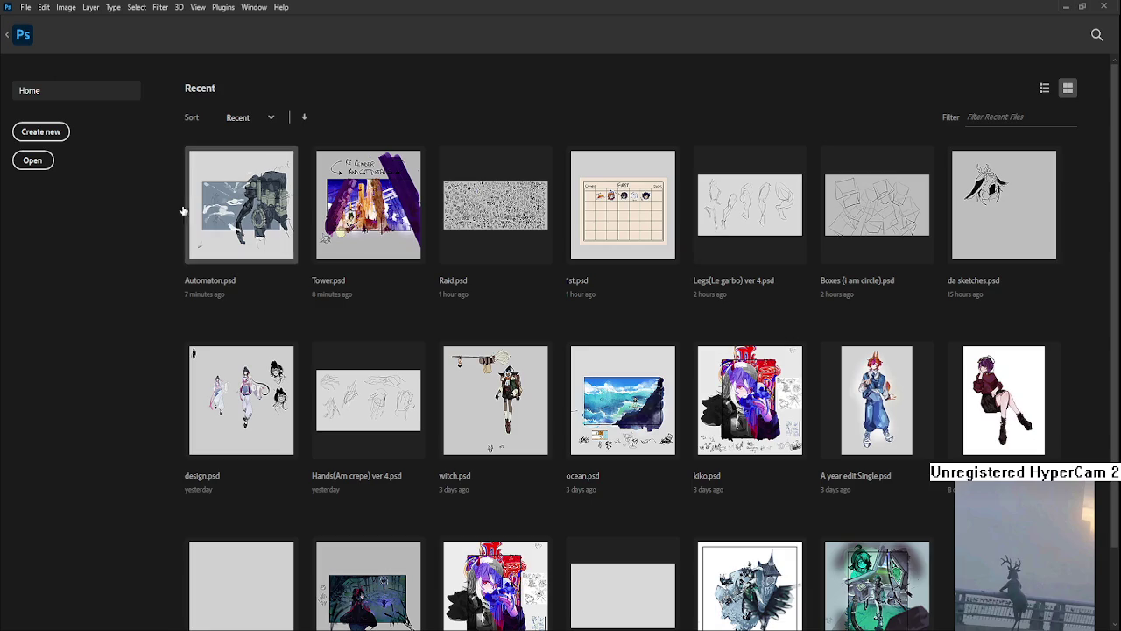
left_click(511, 215)
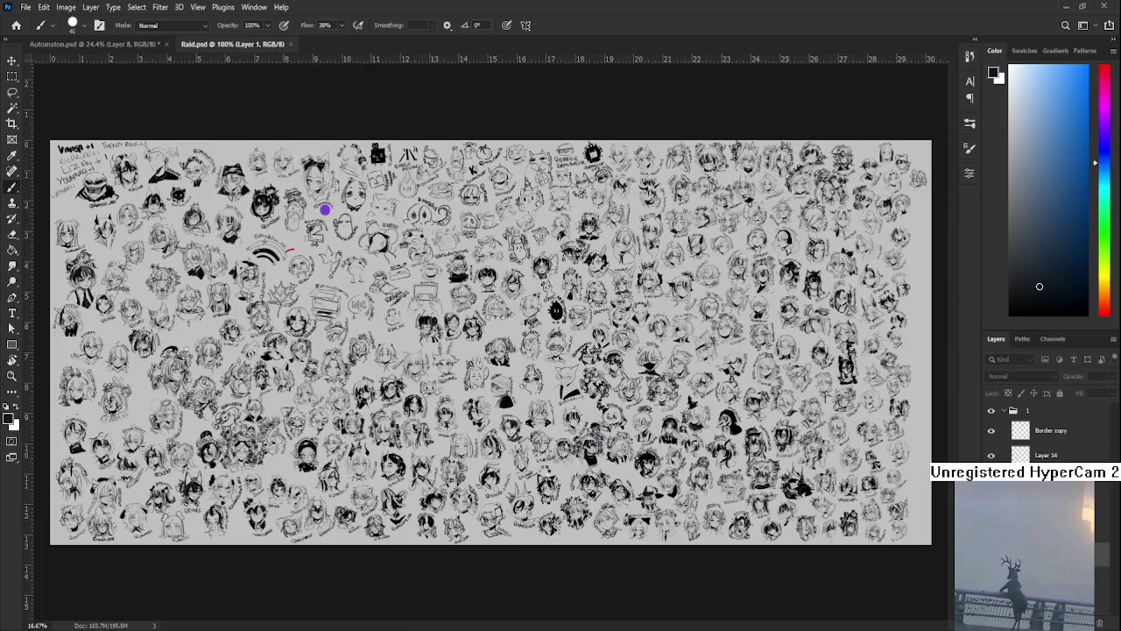
scroll(531, 447, "up", 2)
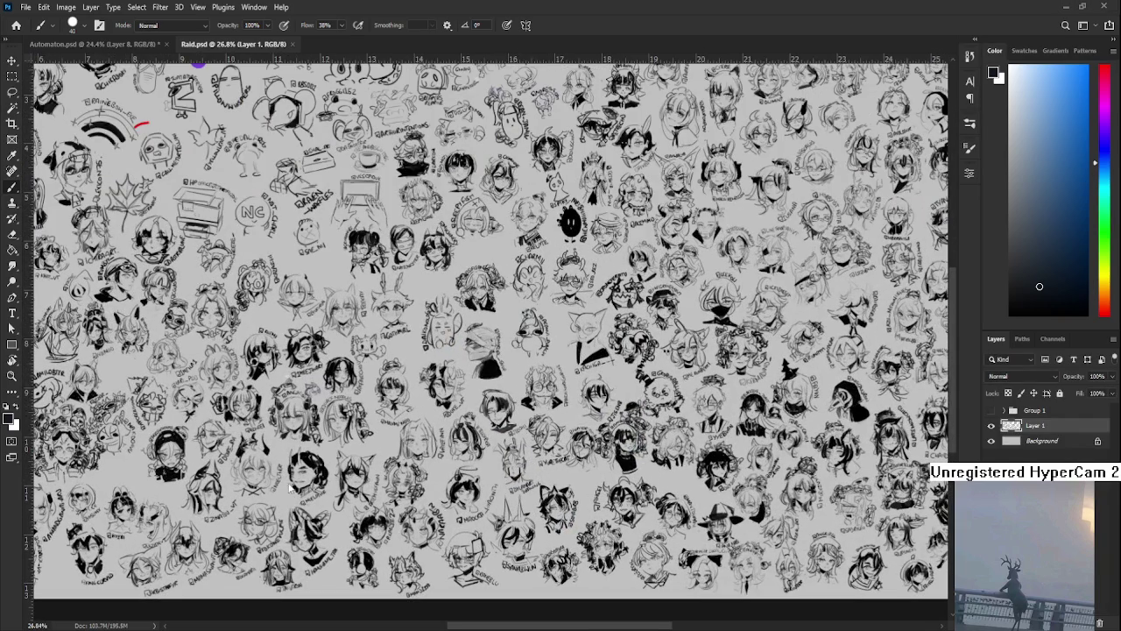
scroll(554, 324, "down", 1)
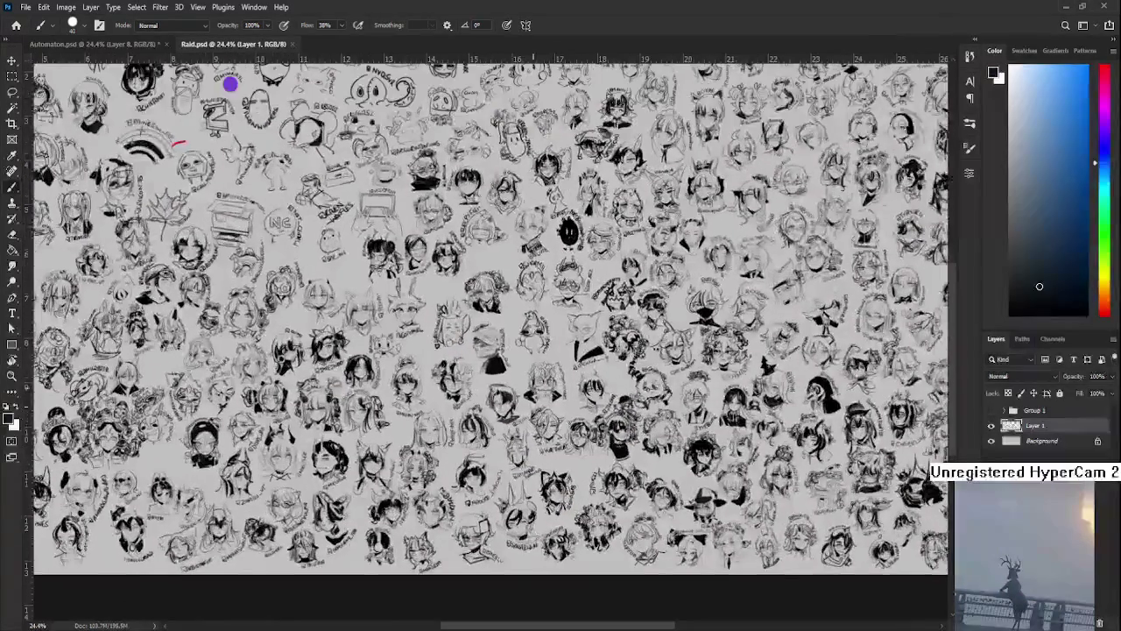
scroll(554, 315, "down", 1)
scroll(553, 315, "down", 1)
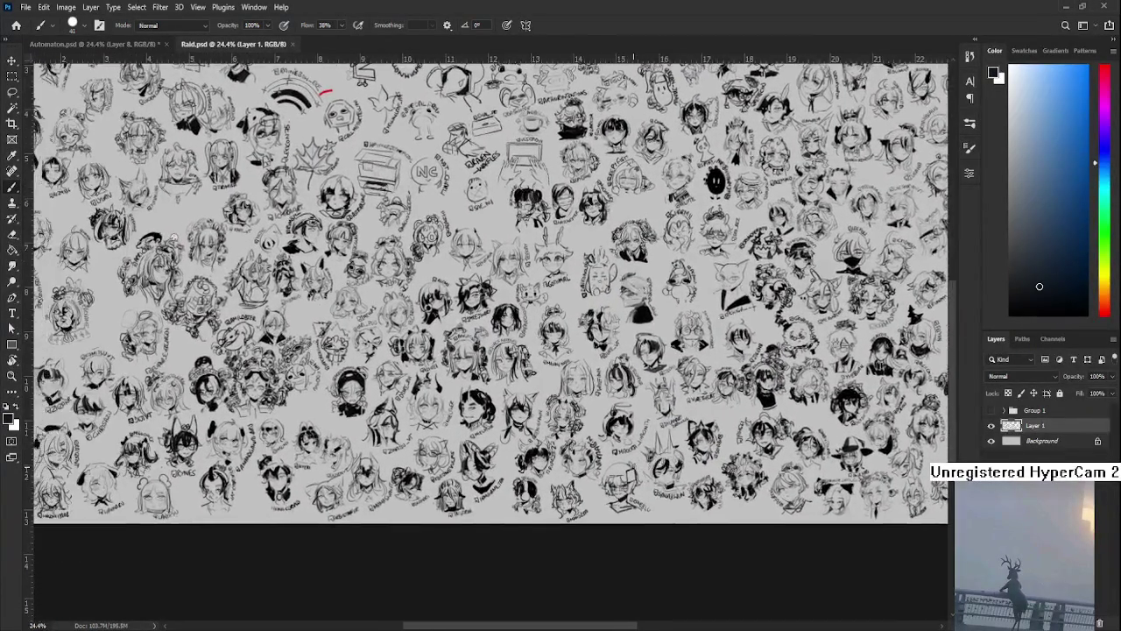
scroll(554, 315, "down", 1)
scroll(440, 140, "up", 3)
scroll(429, 123, "down", 1)
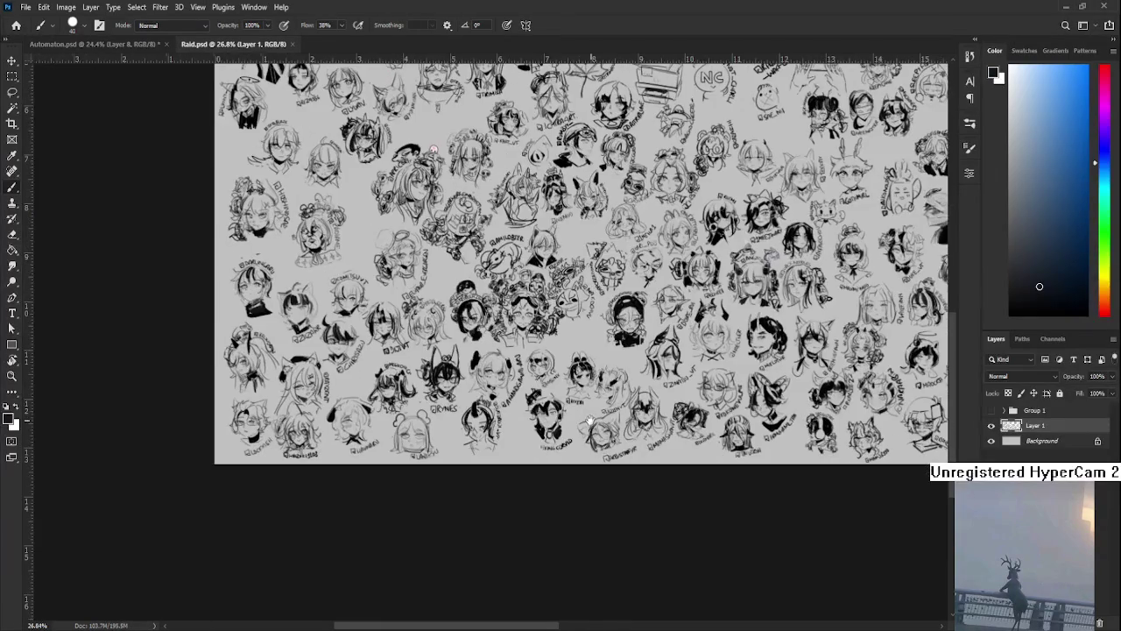
scroll(411, 107, "up", 1)
scroll(540, 350, "up", 1)
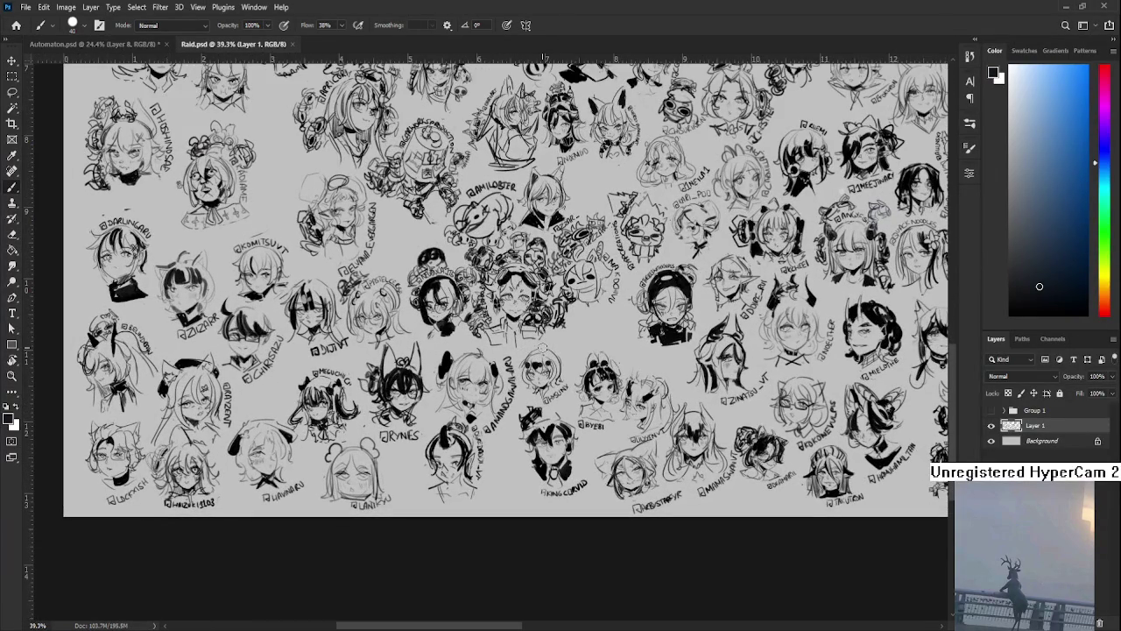
Lasso a hooded character's head, then drop the selection.
key("l")
left_click_drag(568, 358, 528, 400)
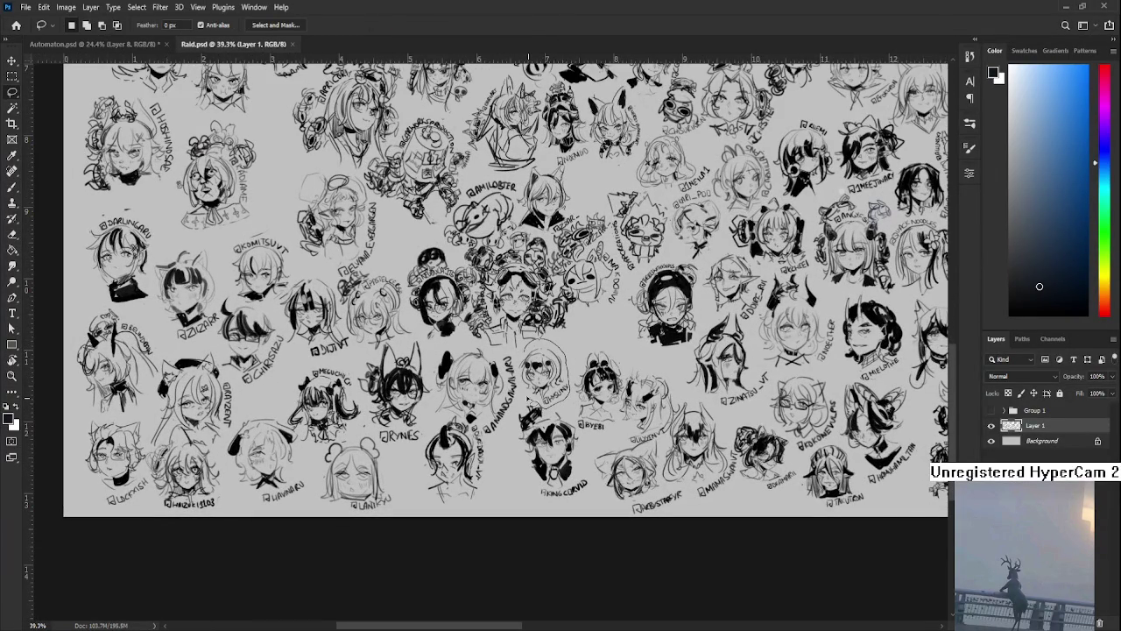
left_click_drag(528, 402, 556, 342)
left_click(602, 350)
Zoom out and pan across the sheet to see its full width and right edge.
scroll(604, 336, "down", 1)
scroll(609, 333, "down", 1)
scroll(615, 328, "down", 1)
scroll(692, 309, "down", 1)
mouse_move(694, 309)
left_mouse_down()
mouse_move(674, 324)
mouse_move(519, 331)
left_mouse_up()
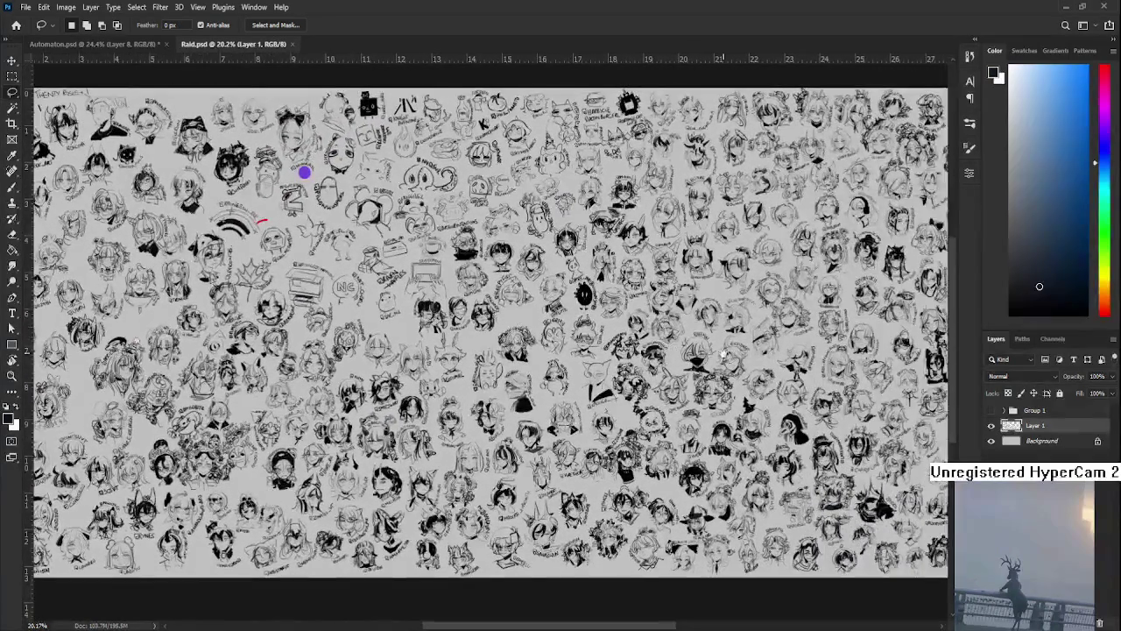
left_click_drag(725, 358, 587, 316)
mouse_move(658, 454)
left_mouse_down()
mouse_move(523, 474)
mouse_move(765, 428)
left_mouse_up()
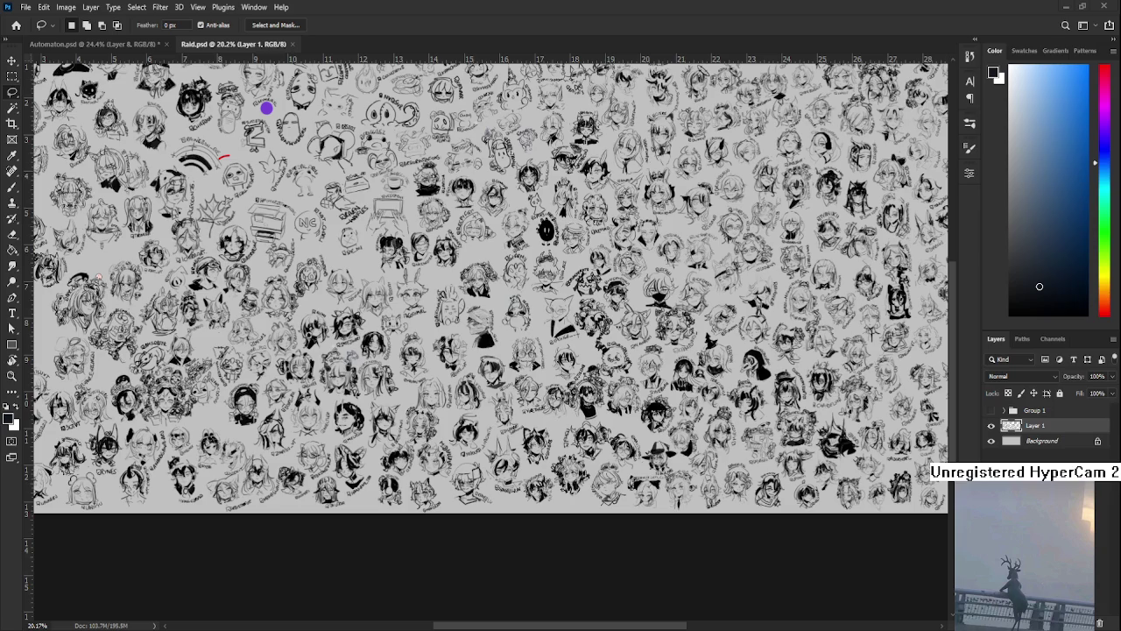
scroll(580, 447, "up", 2)
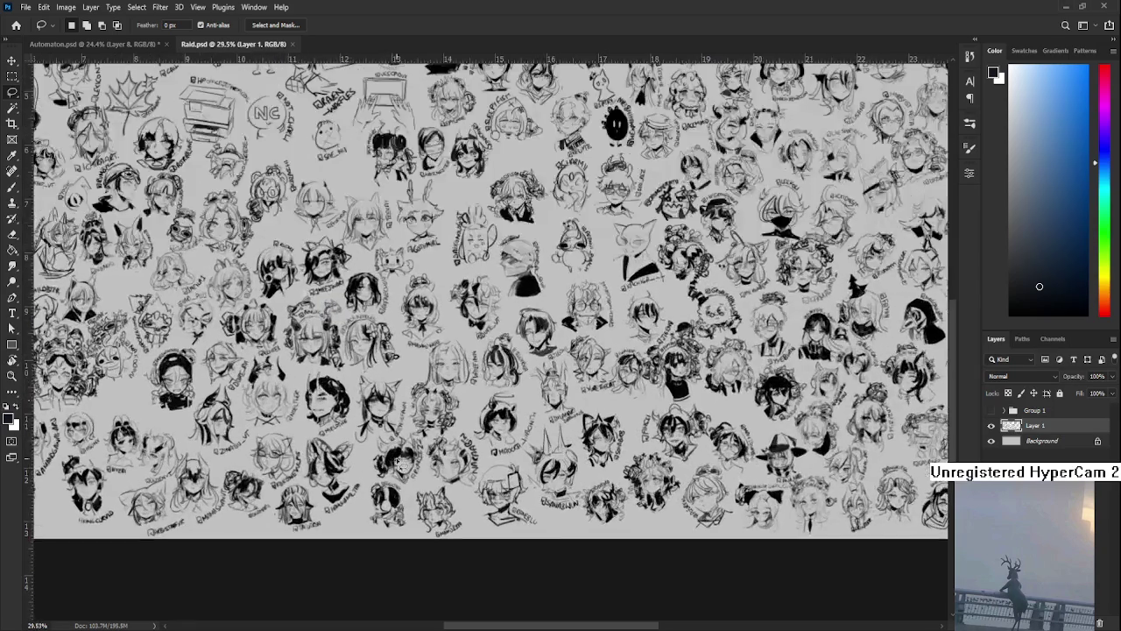
scroll(580, 447, "up", 2)
scroll(580, 447, "up", 2)
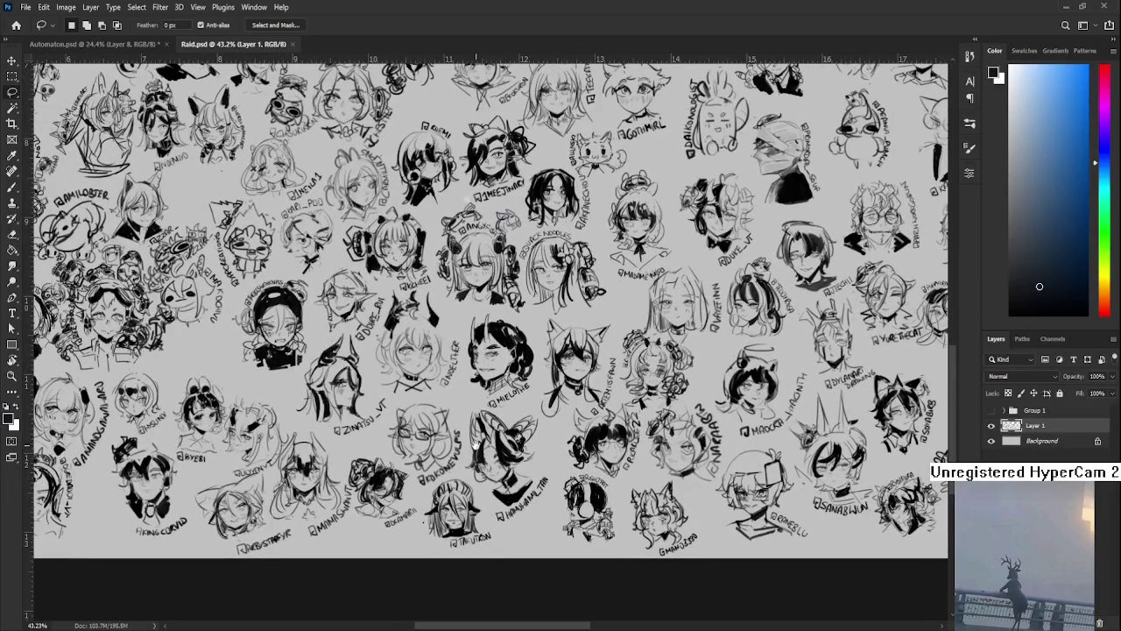
scroll(580, 446, "left", 5)
scroll(580, 446, "left", 1)
scroll(680, 462, "left", 1)
scroll(680, 462, "left", 3)
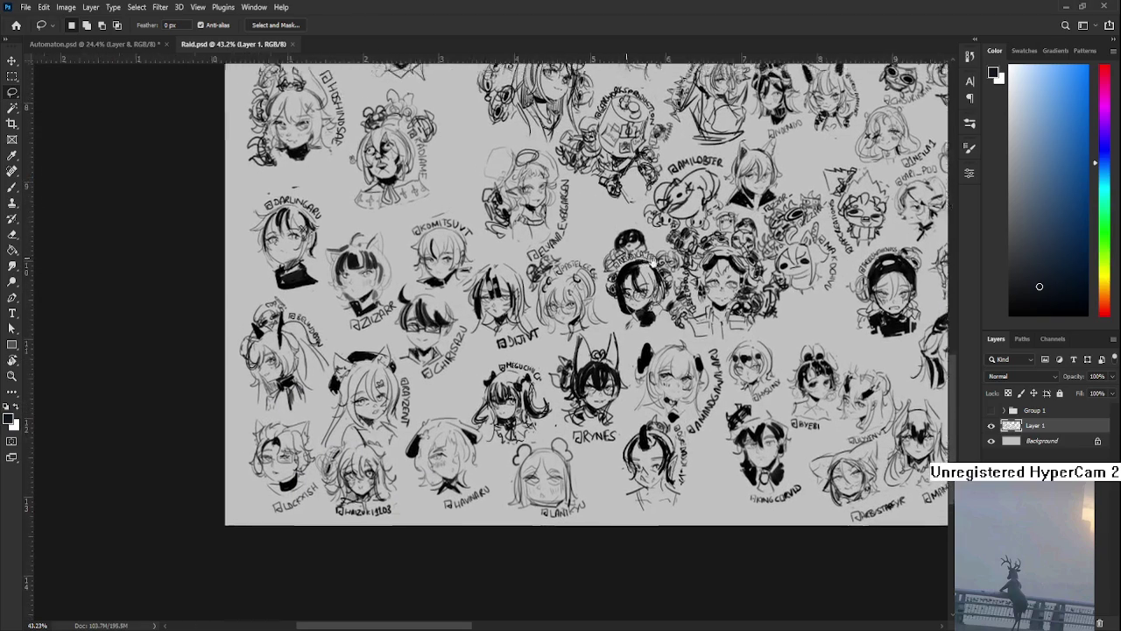
scroll(593, 250, "up", 2)
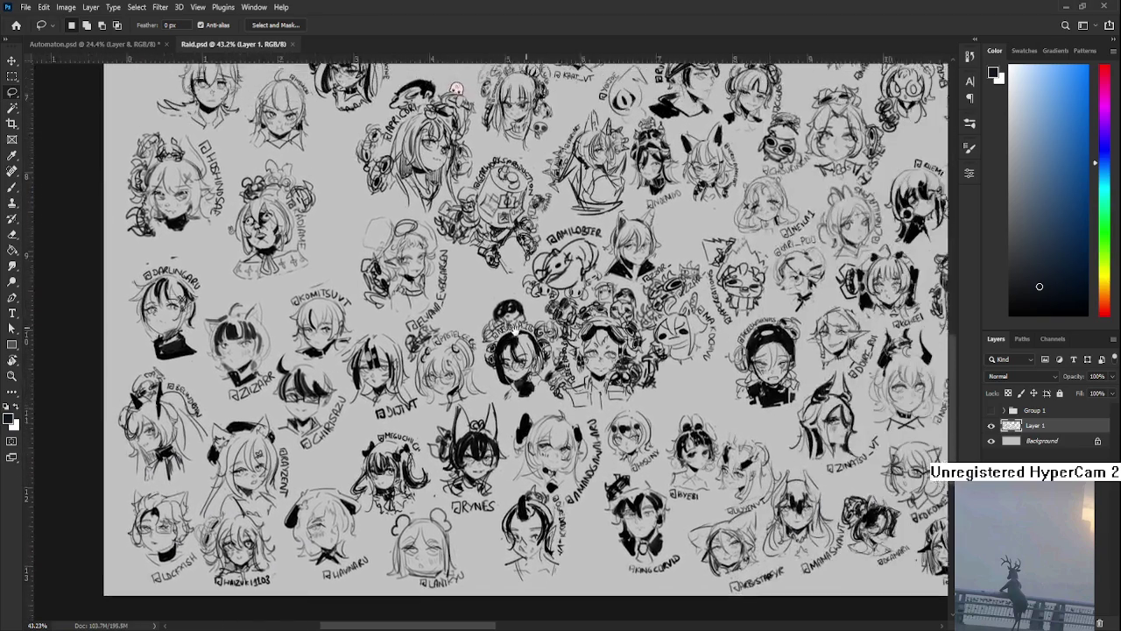
Pan down to the sheet's bottom edge, then zoom in on its top-left corner.
mouse_move(885, 184)
left_mouse_down()
mouse_move(818, 209)
mouse_move(785, 276)
left_mouse_up()
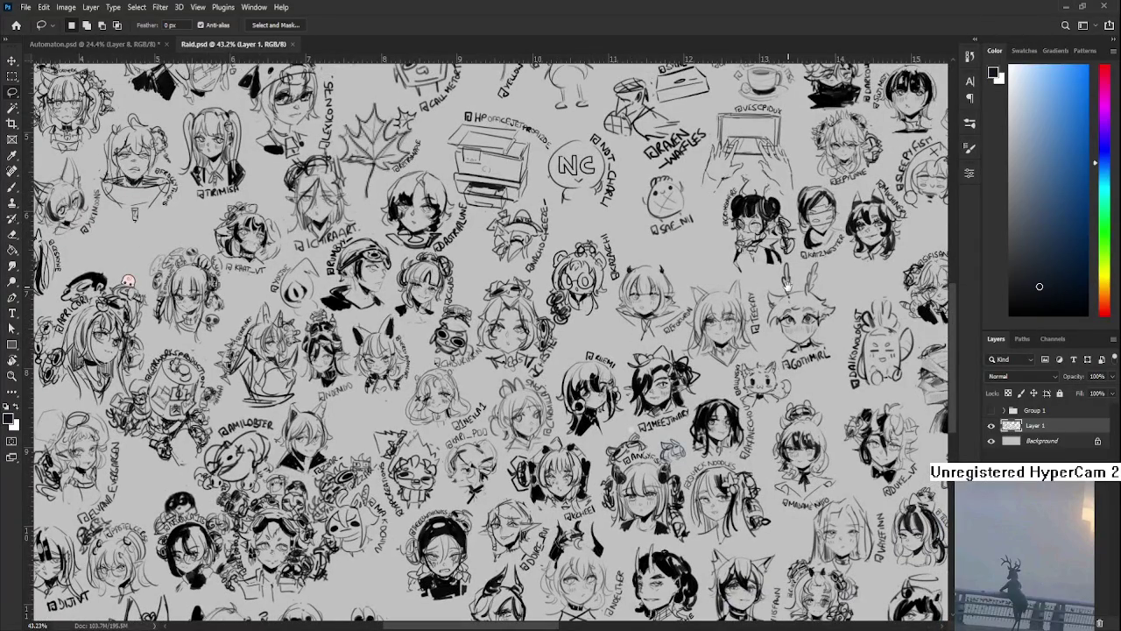
scroll(787, 286, "down", 3)
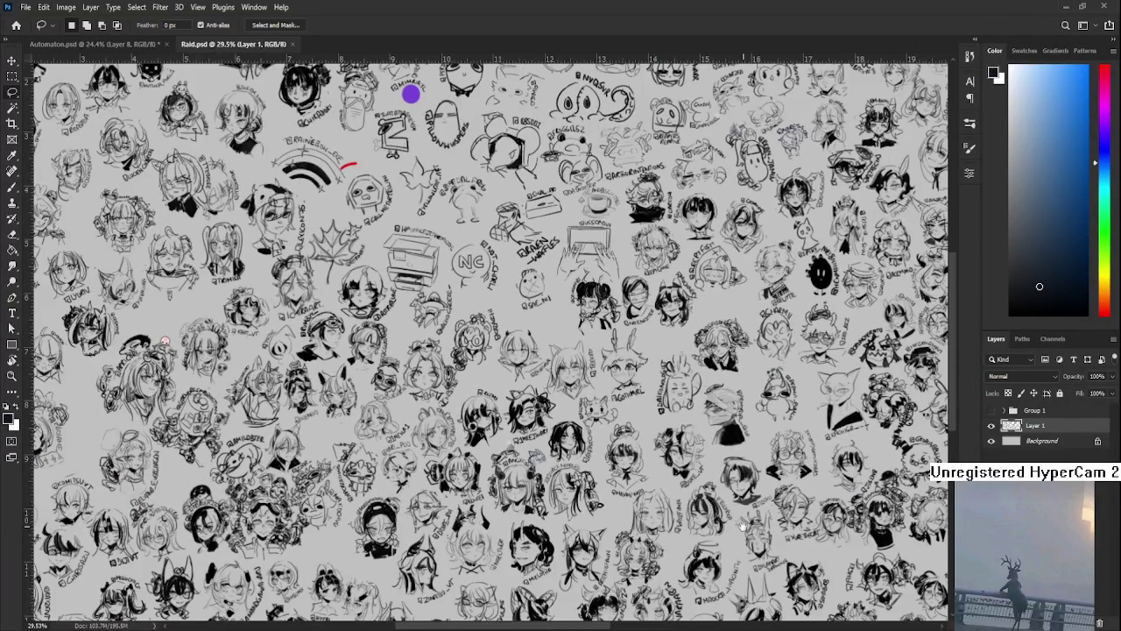
left_click_drag(743, 524, 743, 426)
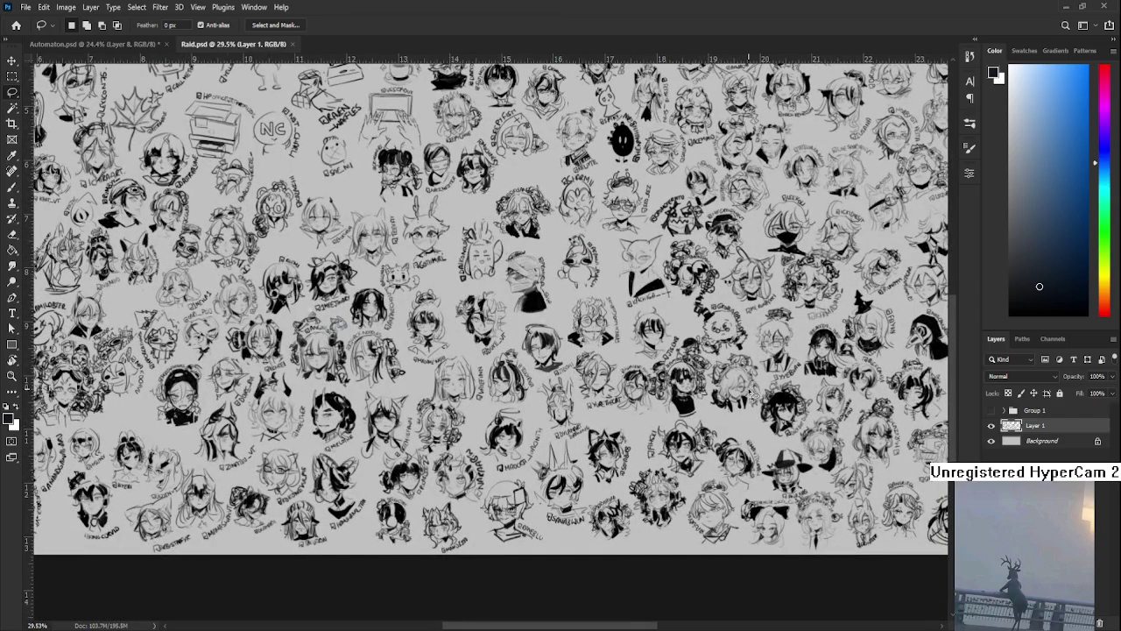
mouse_move(744, 310)
left_mouse_down()
mouse_move(635, 401)
mouse_move(526, 388)
left_mouse_up()
scroll(526, 388, "up", 3)
scroll(525, 388, "up", 3)
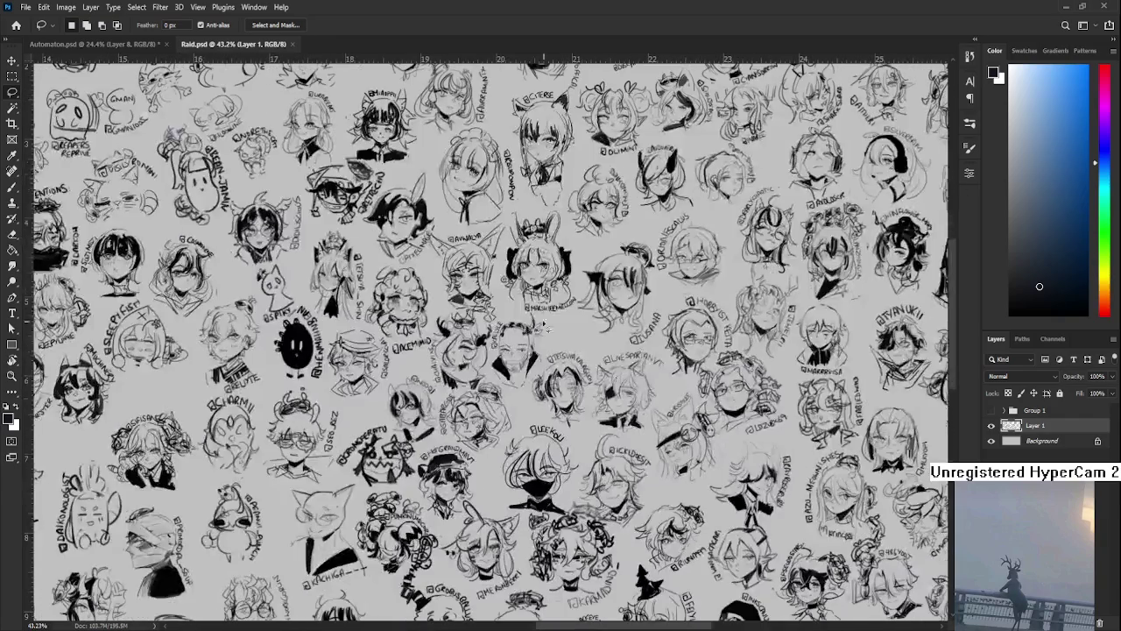
scroll(574, 346, "down", 2)
scroll(574, 346, "down", 2)
scroll(578, 349, "down", 1)
scroll(587, 350, "down", 1)
scroll(587, 350, "up", 3)
scroll(525, 368, "up", 5)
mouse_move(553, 220)
left_mouse_down()
mouse_move(431, 405)
mouse_move(573, 325)
left_mouse_up()
With a smaller brush, hand-letter a new name below the list at the sheet's top-left.
key("b")
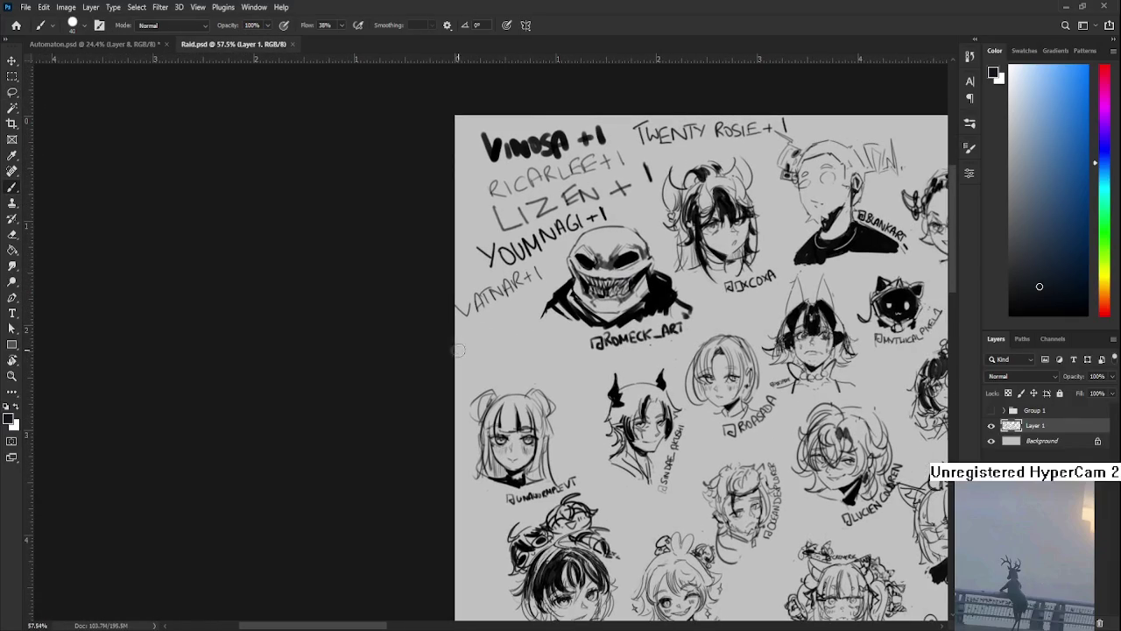
key("bracketleft")
key("bracketleft")
key("bracketleft")
left_click_drag(457, 355, 477, 352)
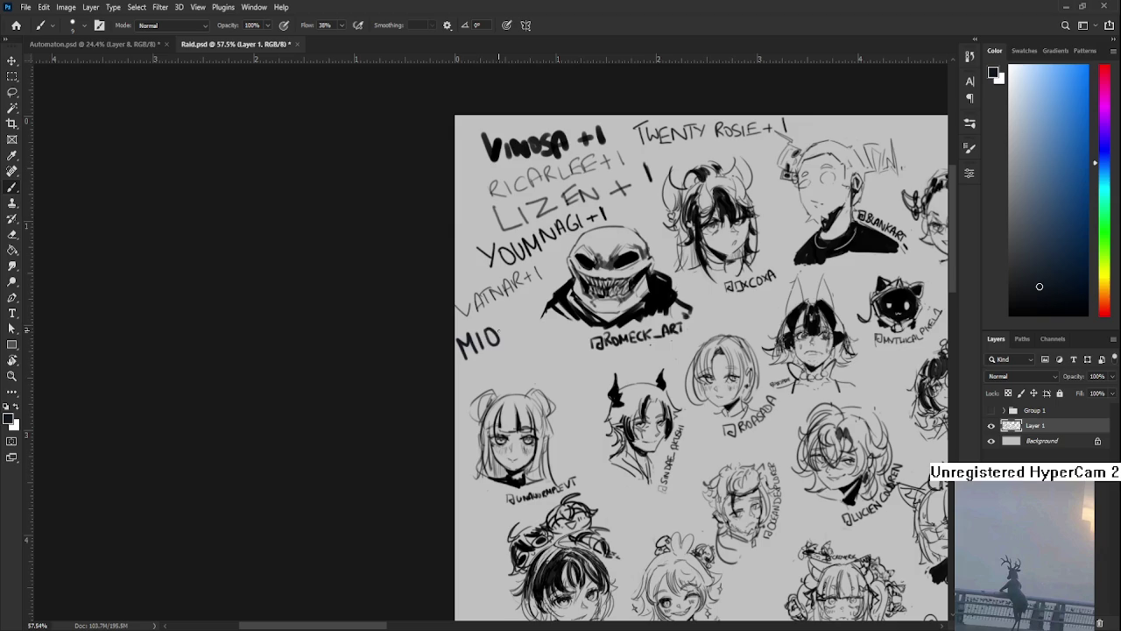
mouse_move(485, 349)
left_mouse_down()
mouse_move(492, 326)
mouse_move(499, 348)
mouse_move(515, 326)
left_mouse_up()
mouse_move(524, 310)
left_mouse_down()
mouse_move(522, 320)
mouse_move(532, 305)
left_mouse_up()
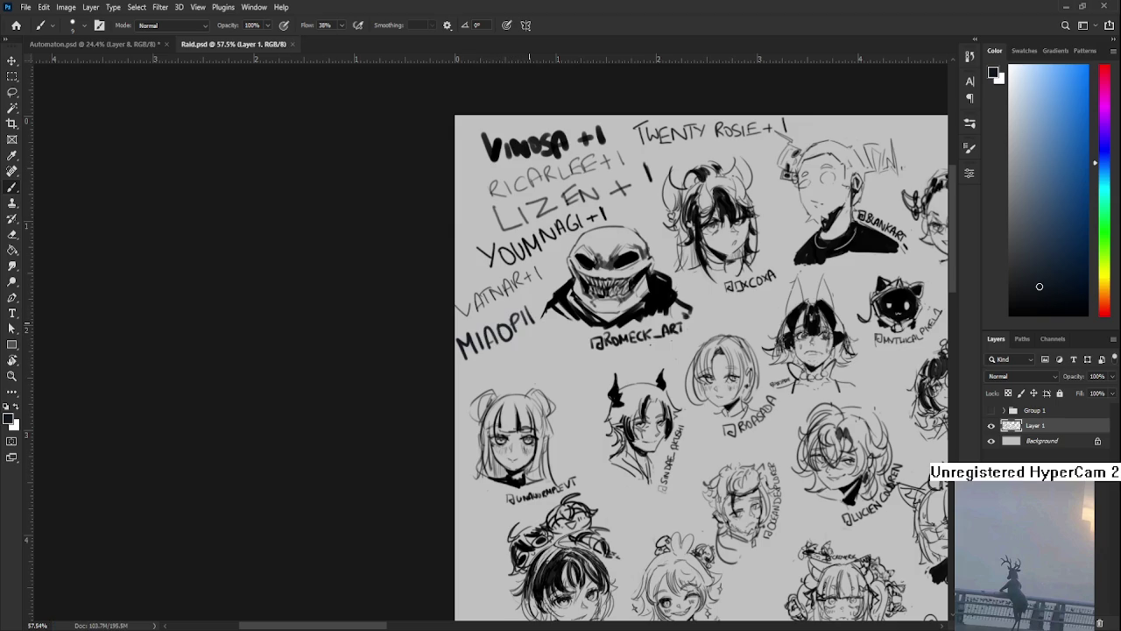
scroll(521, 358, "down", 3)
scroll(521, 358, "down", 3)
scroll(544, 305, "up", 2)
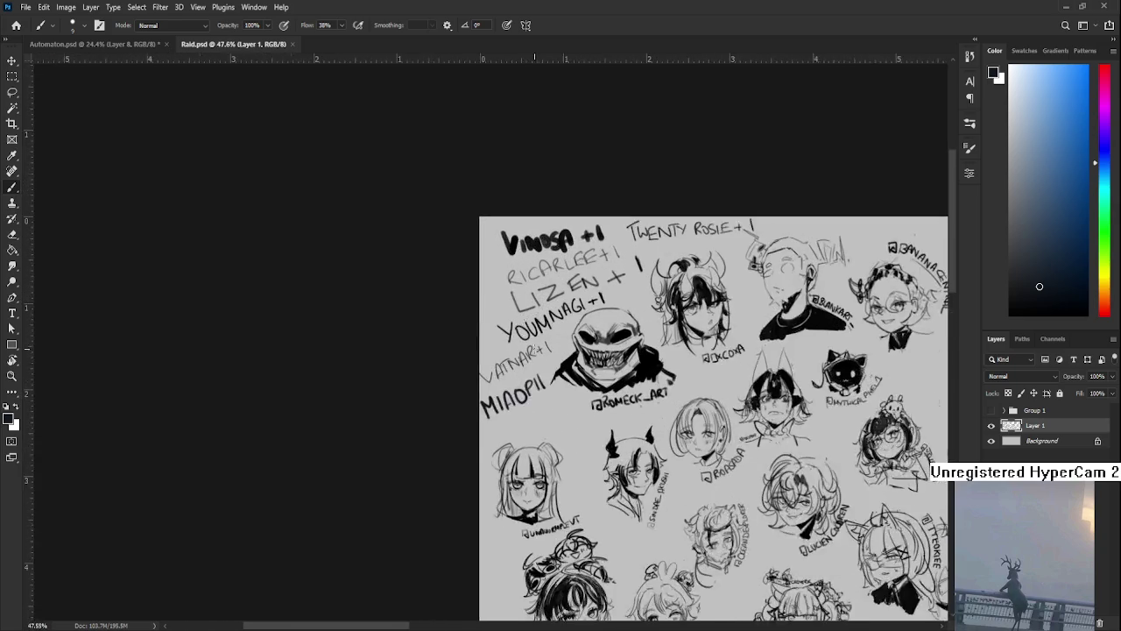
scroll(544, 305, "up", 2)
Write '+1' under the new name, then close the Raid.psd sheet.
left_click_drag(530, 423, 535, 428)
left_click_drag(540, 421, 542, 432)
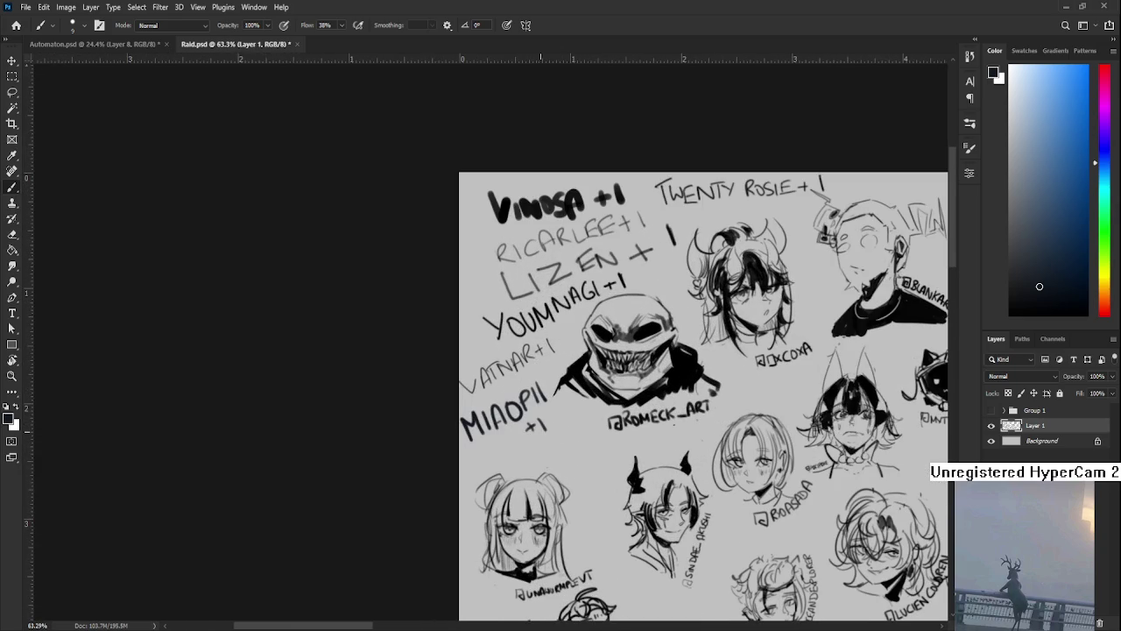
scroll(602, 375, "down", 1)
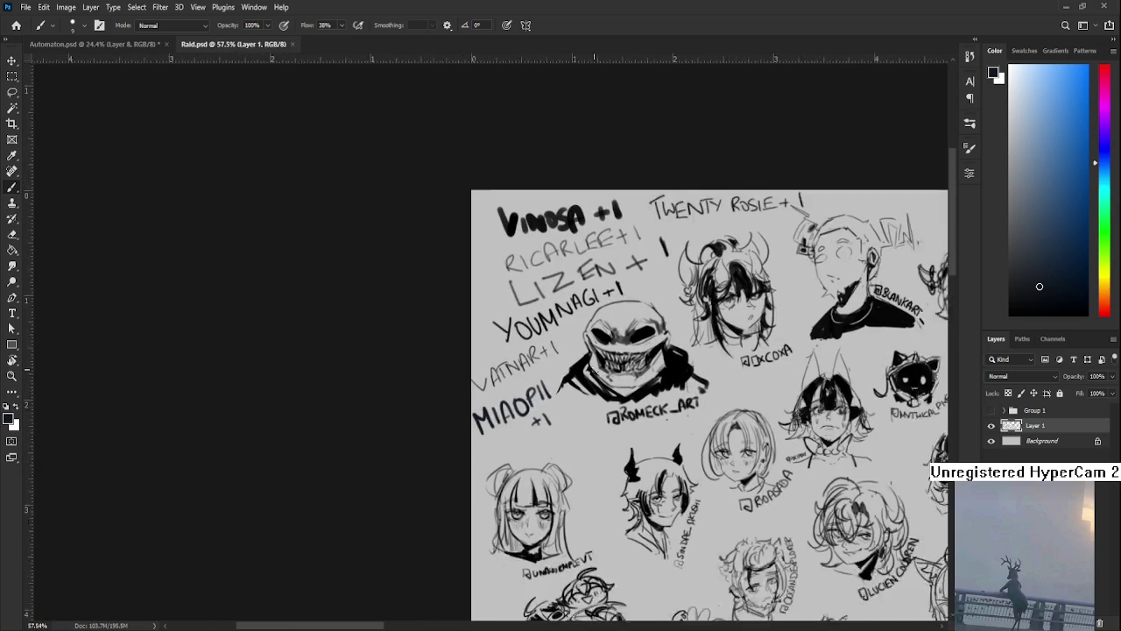
scroll(602, 375, "down", 2)
scroll(604, 375, "down", 2)
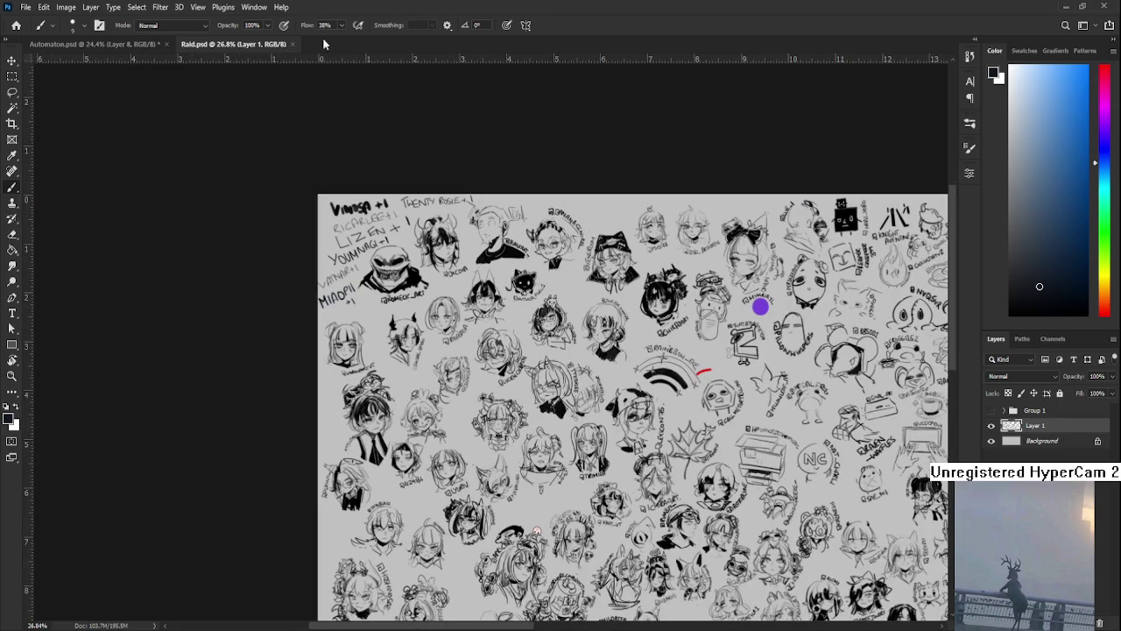
left_click(293, 44)
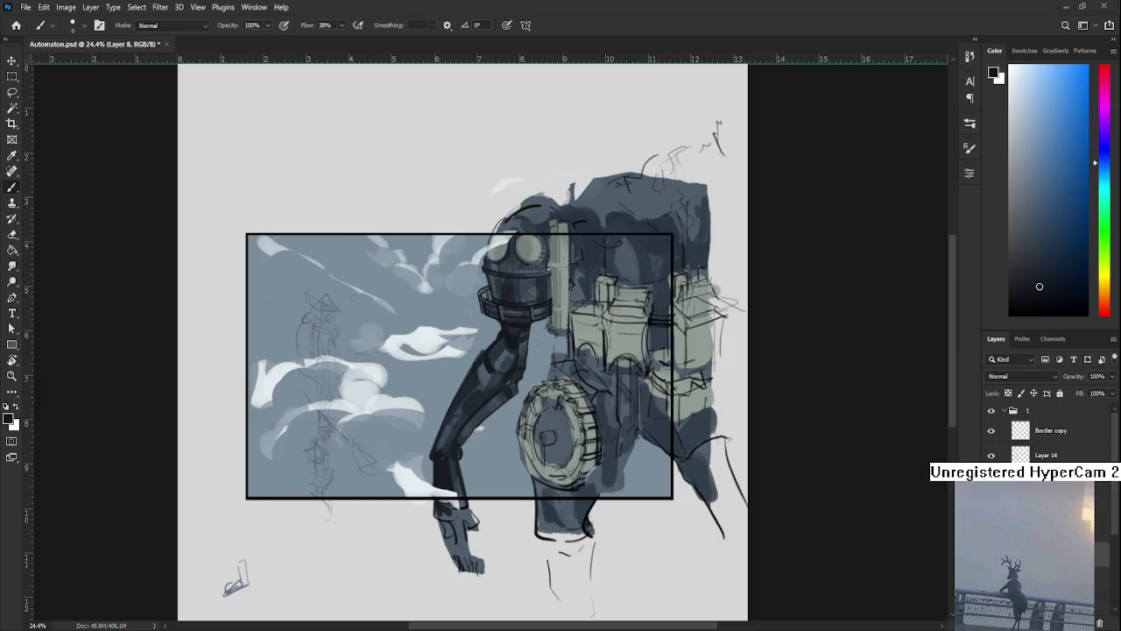
Enlarge the brush and sample dark and light tones from the robot's arm.
scroll(562, 309, "up", 2)
scroll(561, 309, "up", 3)
scroll(561, 308, "down", 1)
scroll(483, 341, "down", 1)
key("bracketright")
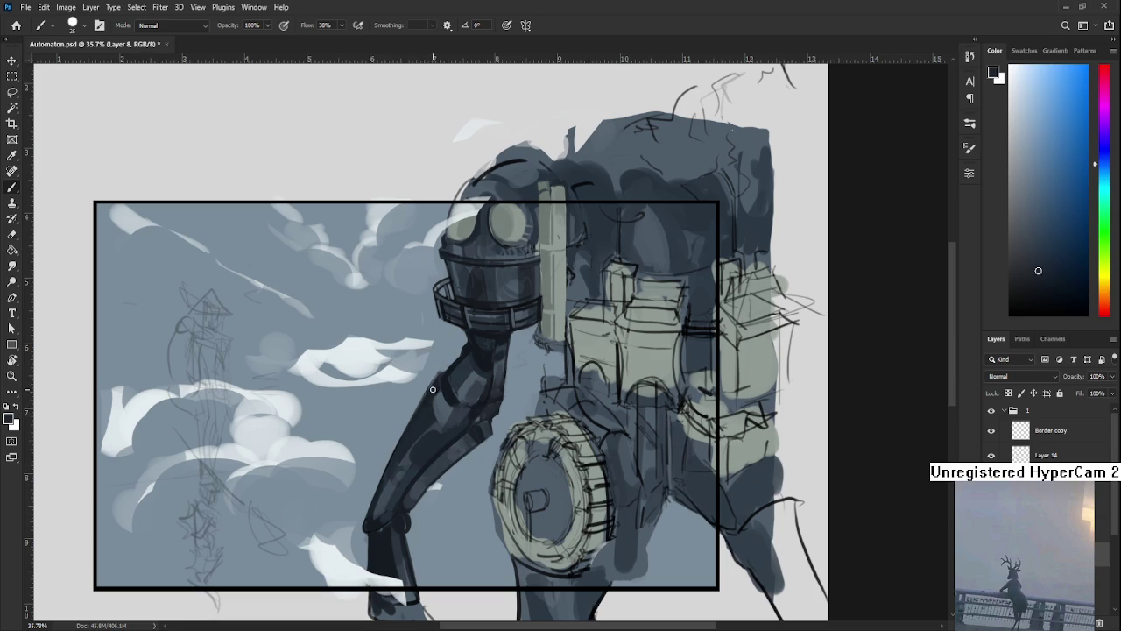
left_click(453, 396, "alt")
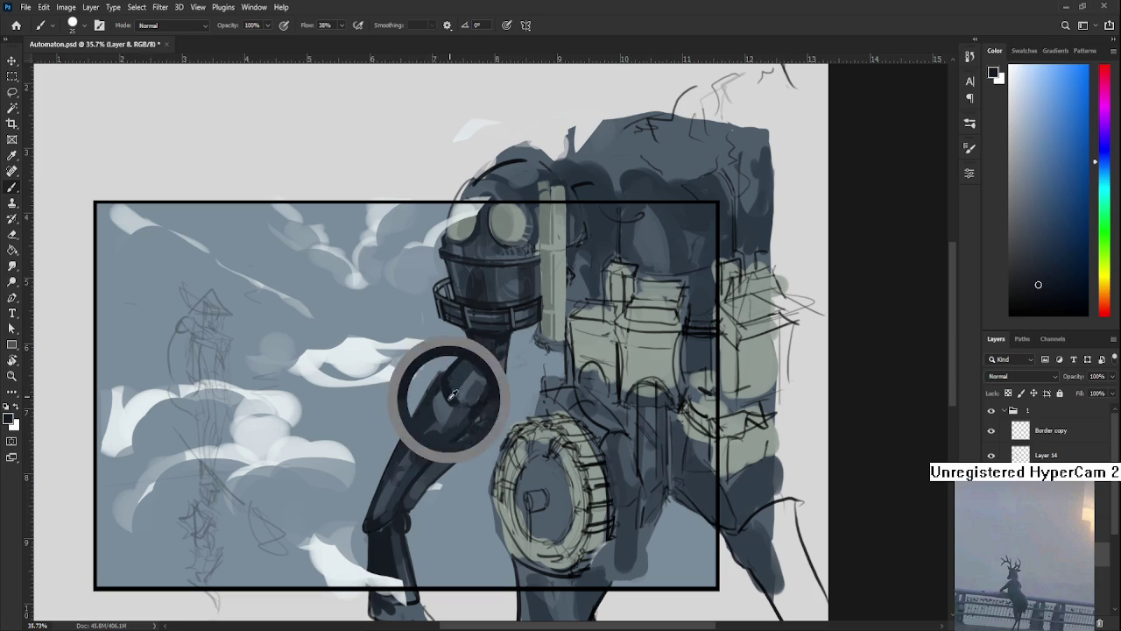
left_click_drag(452, 395, 438, 389)
left_click(434, 394, "alt")
left_click(447, 379, "alt")
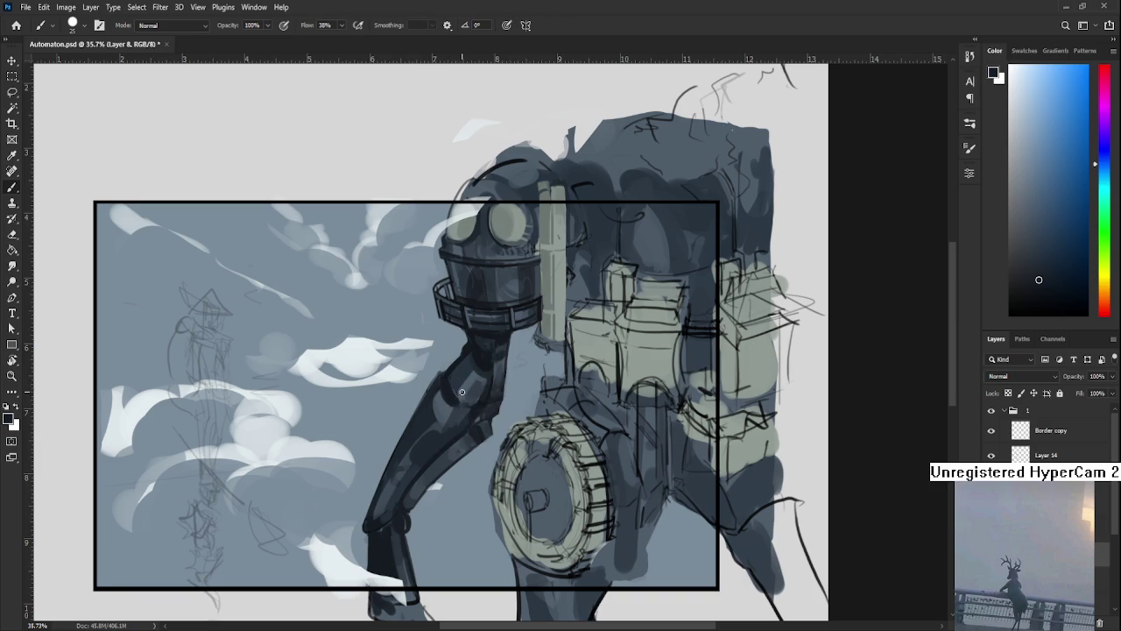
Resample lighter and darker arm colours along its upper edge.
left_click(466, 367, "alt")
left_click(470, 351, "alt")
left_click(478, 349, "alt")
left_click(478, 344, "alt")
scroll(482, 353, "down", 2)
scroll(538, 328, "up", 2)
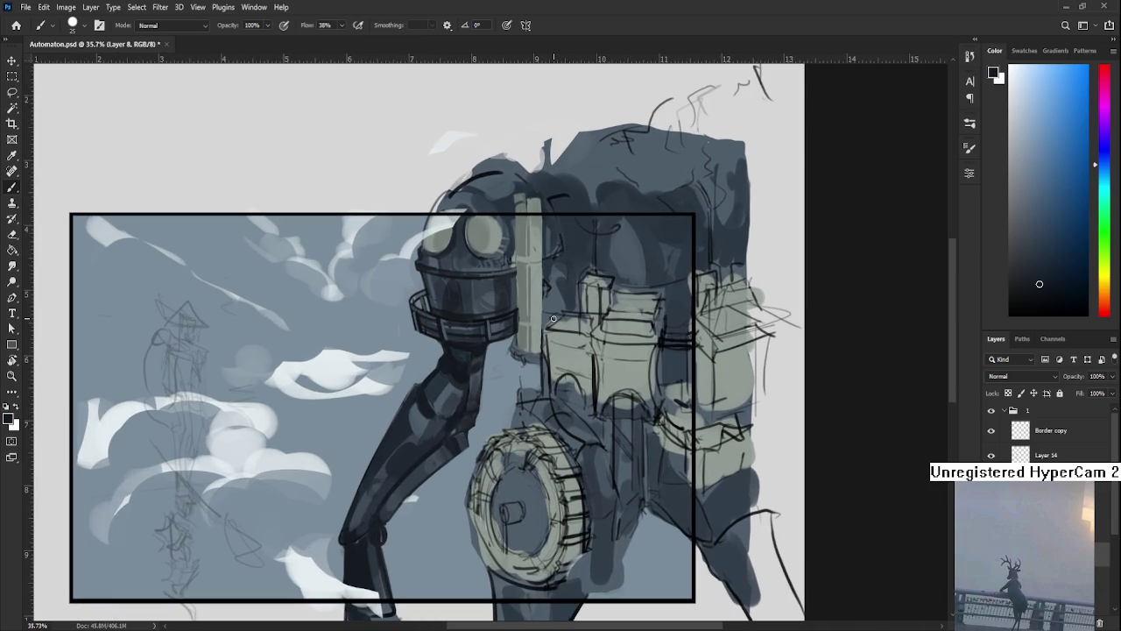
left_click(482, 344, "alt")
Try several thin dark strokes along the arm's right edge, undoing each one.
key("bracketleft")
key("bracketleft")
key("bracketleft")
left_click_drag(517, 333, 480, 373)
key("ctrl+z")
left_click_drag(516, 325, 480, 375)
key("ctrl+z")
left_click_drag(515, 331, 477, 372)
key("ctrl+z")
key("ctrl+z")
left_click_drag(517, 322, 486, 364)
key("ctrl+z")
key("bracketright")
left_click_drag(515, 326, 471, 405)
key("ctrl+z")
key("bracketleft")
key("bracketleft")
Sample the head's dark blue-grey and paint a dark stroke on its right edge.
scroll(481, 349, "down", 2)
scroll(484, 348, "down", 2)
scroll(500, 351, "up", 3)
scroll(508, 350, "up", 2)
scroll(516, 352, "up", 1)
left_click(438, 385, "alt")
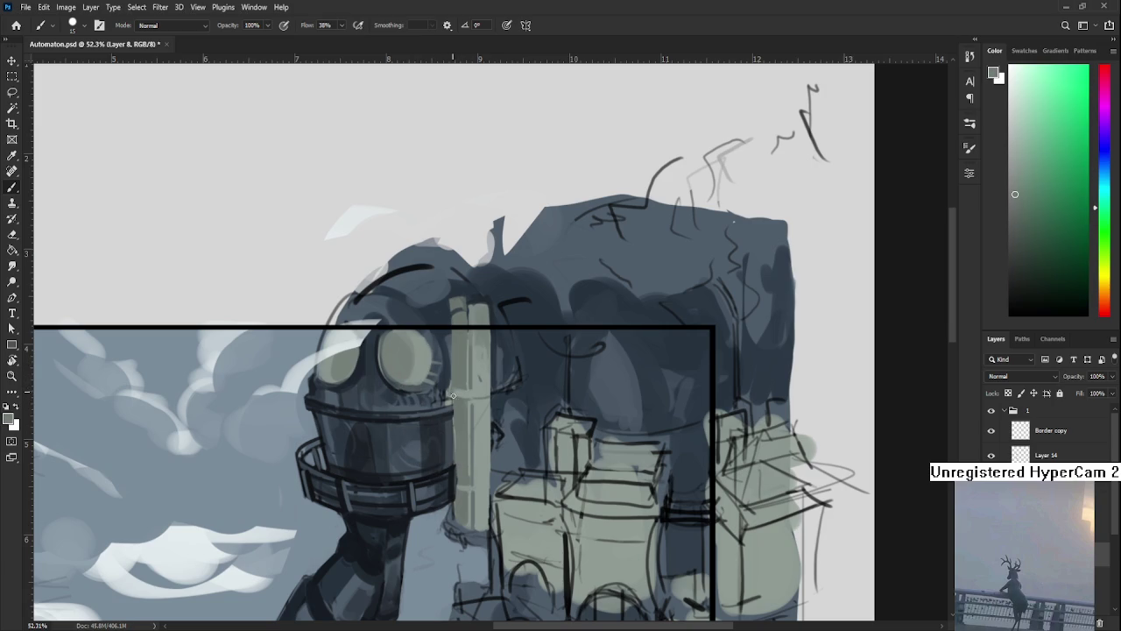
left_click(456, 383, "alt")
left_click(438, 416, "alt")
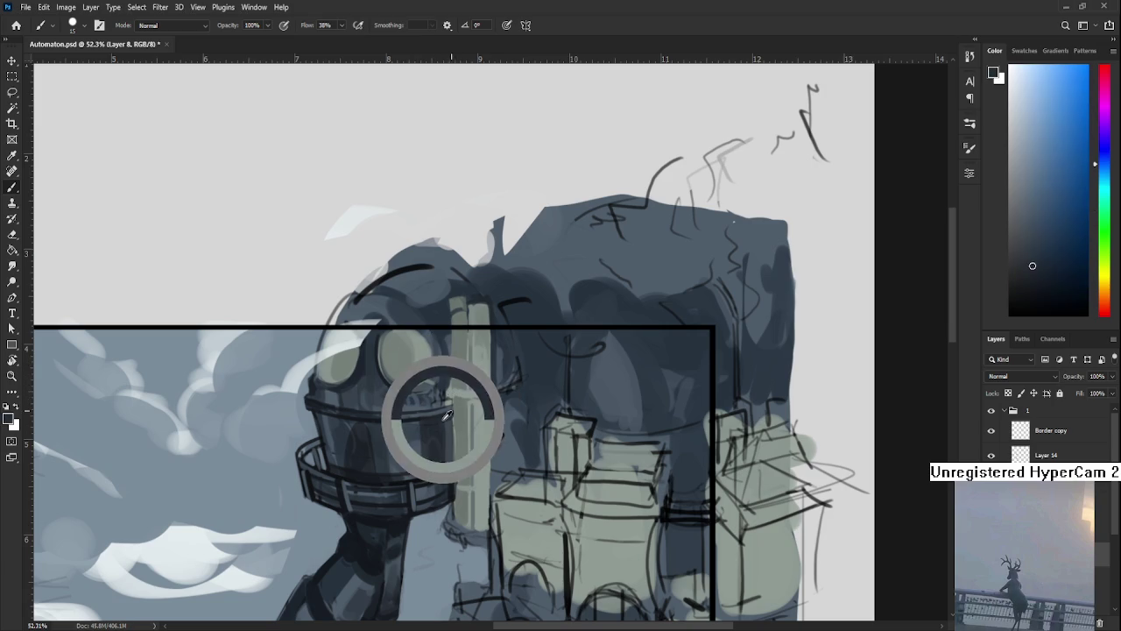
left_click_drag(447, 400, 480, 394)
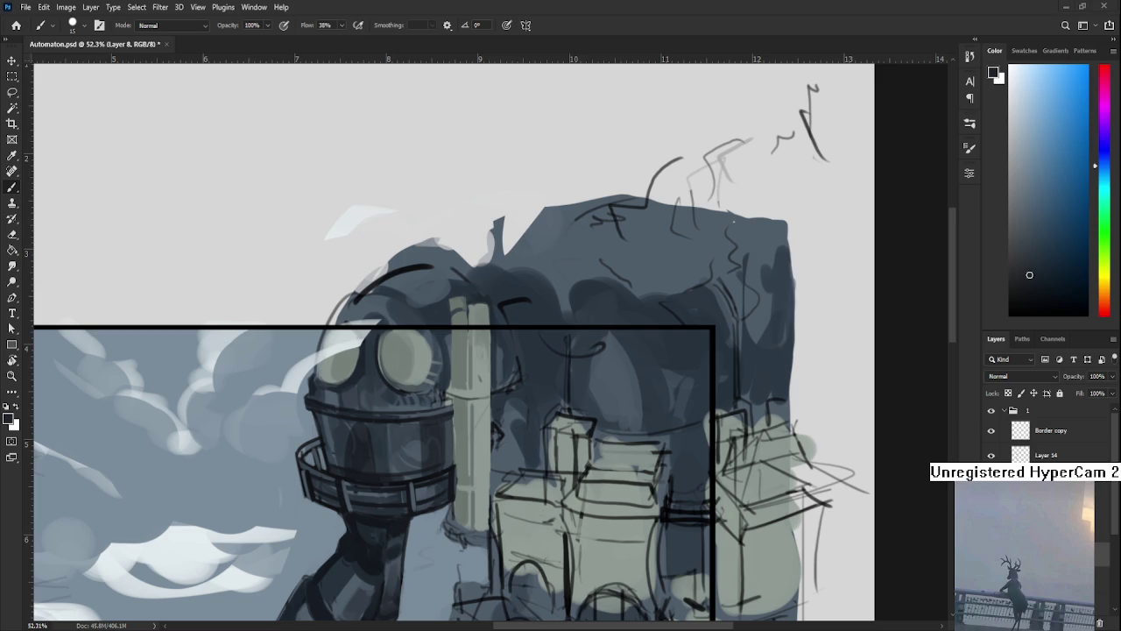
Sample the pipe's grey-green and the blue-grey shadows around its top.
scroll(484, 378, "down", 1)
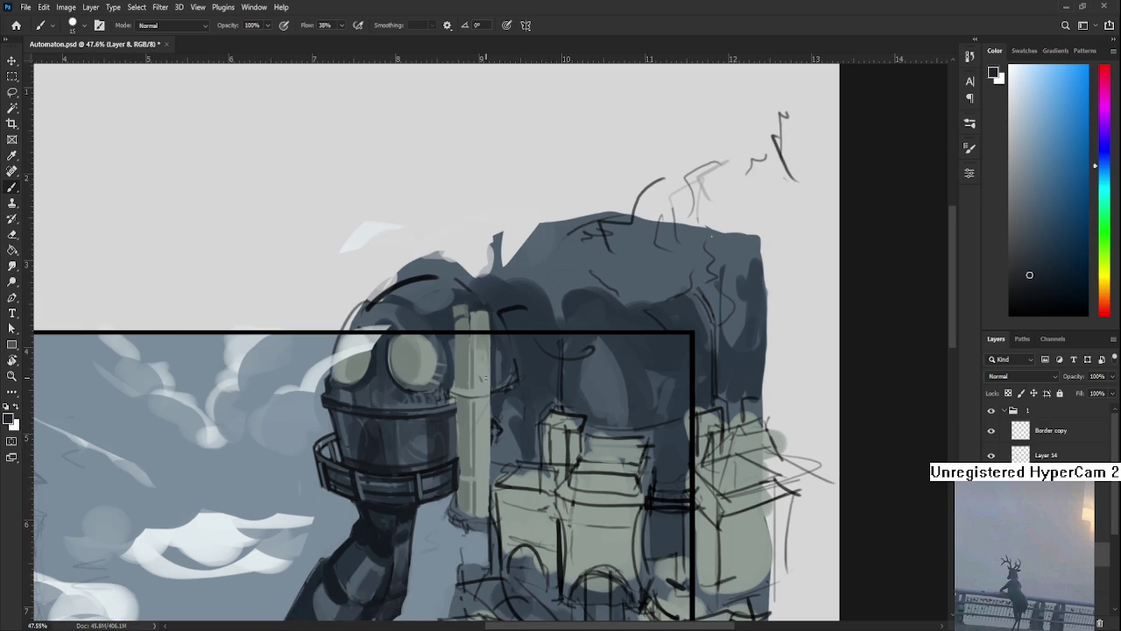
scroll(484, 378, "up", 1)
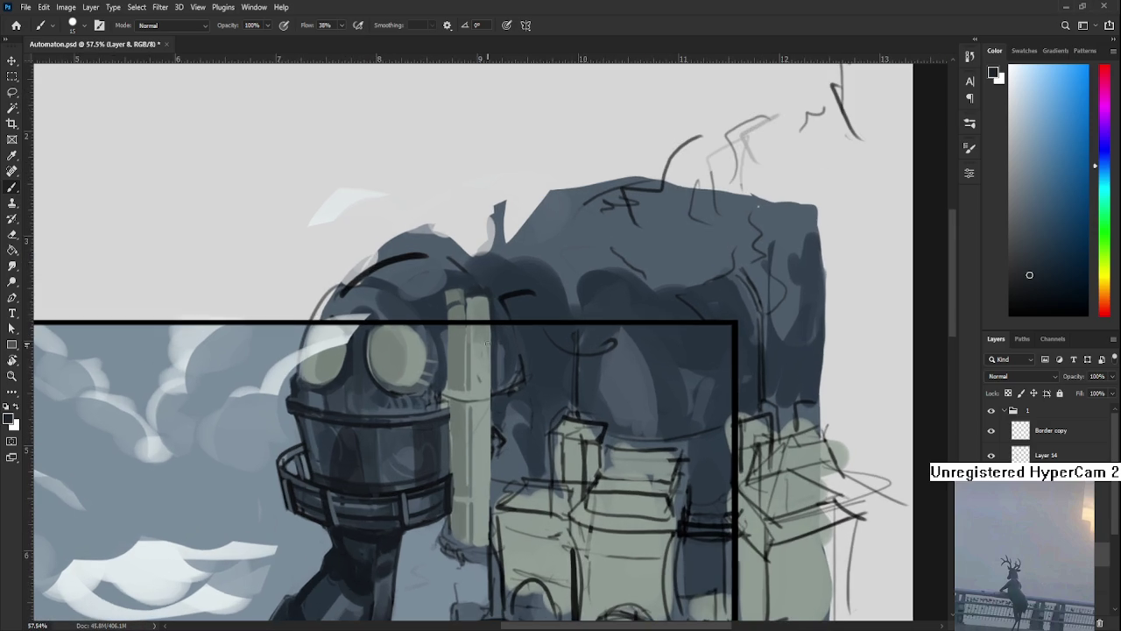
scroll(478, 350, "up", 1)
left_click(464, 303, "alt")
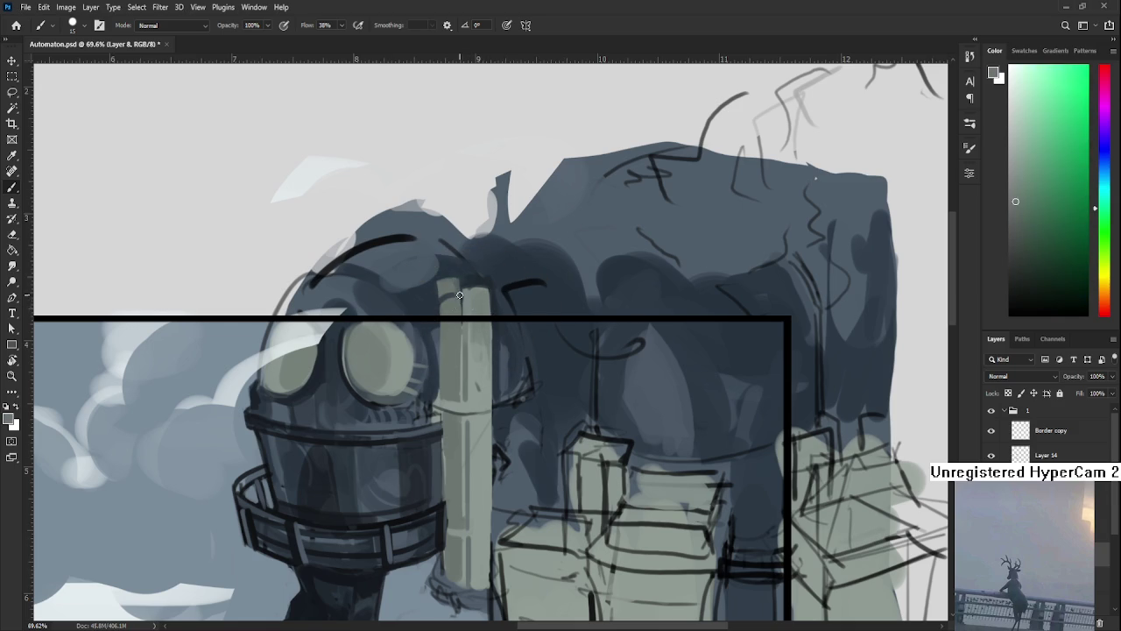
left_click(435, 301, "alt")
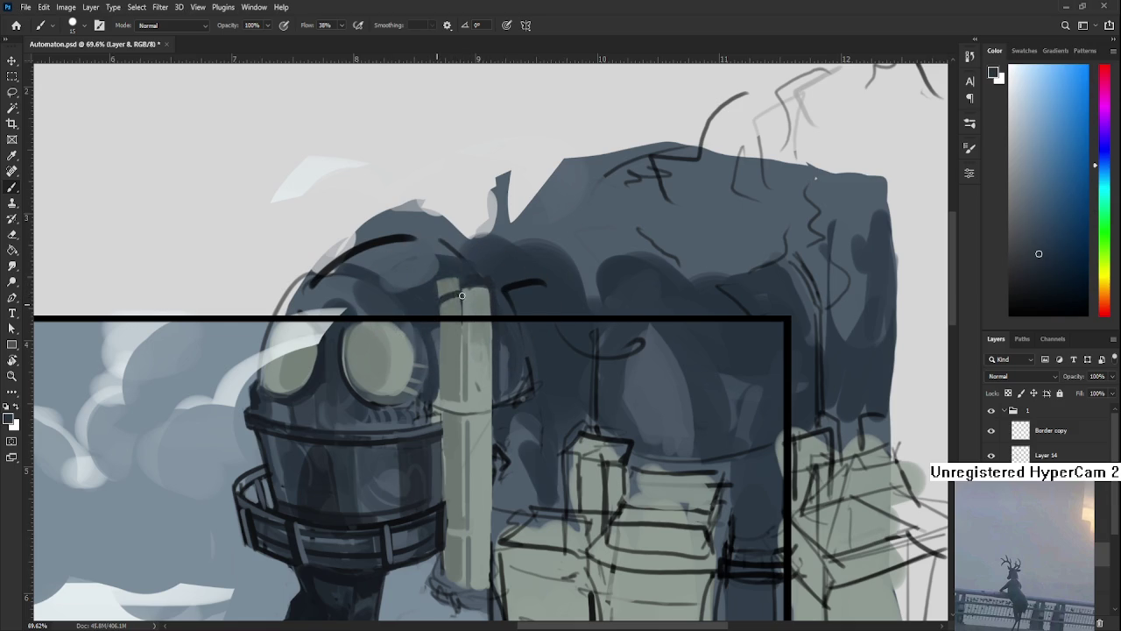
left_click(453, 303, "alt")
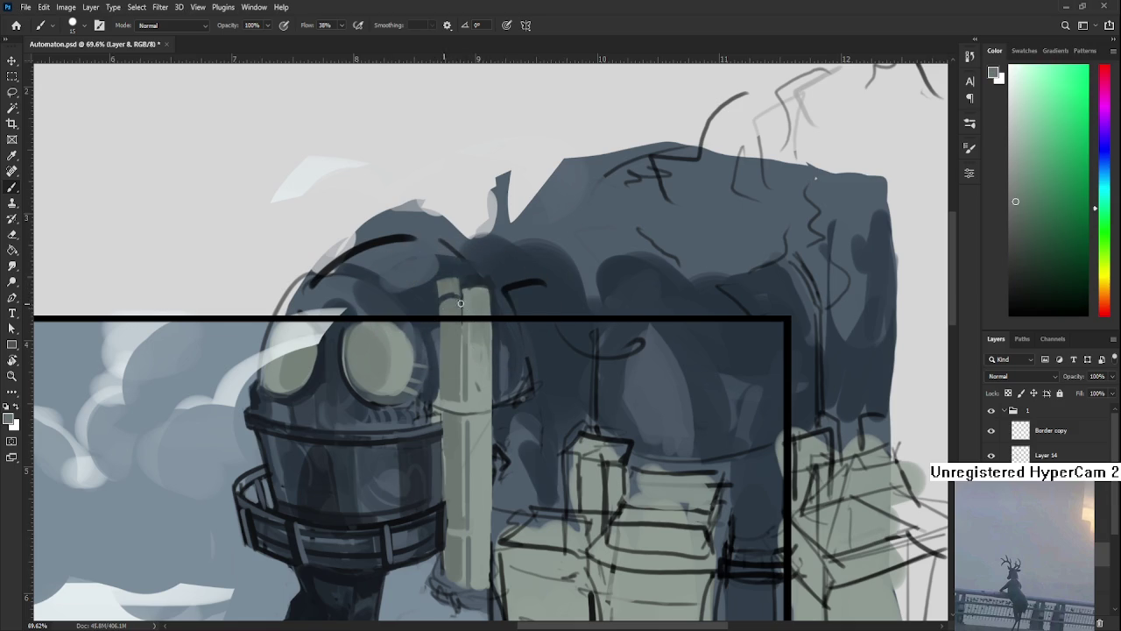
left_click(440, 307, "alt")
left_click(449, 294, "alt")
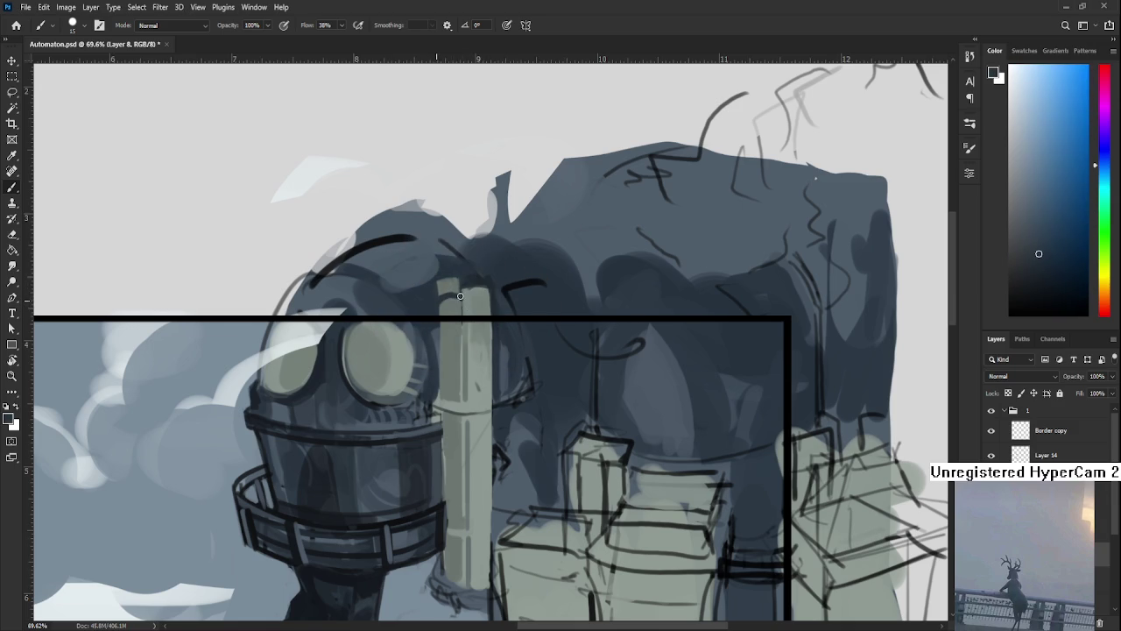
left_click(451, 285, "alt")
left_click(441, 280, "alt")
left_click(451, 267, "alt")
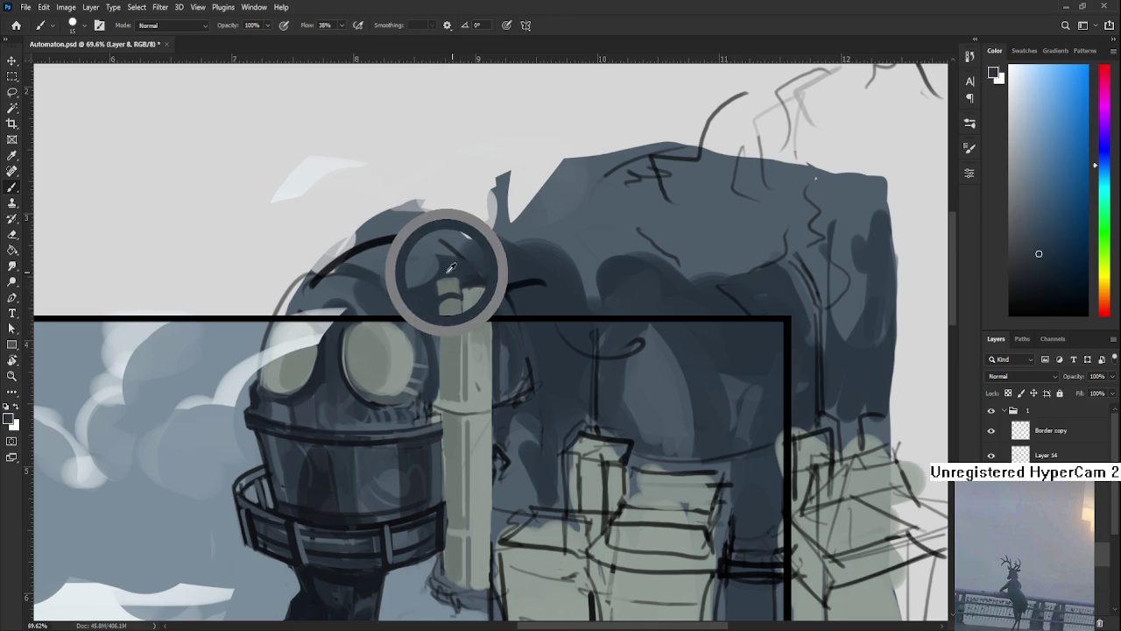
left_click(457, 271, "alt")
left_click(456, 270, "alt")
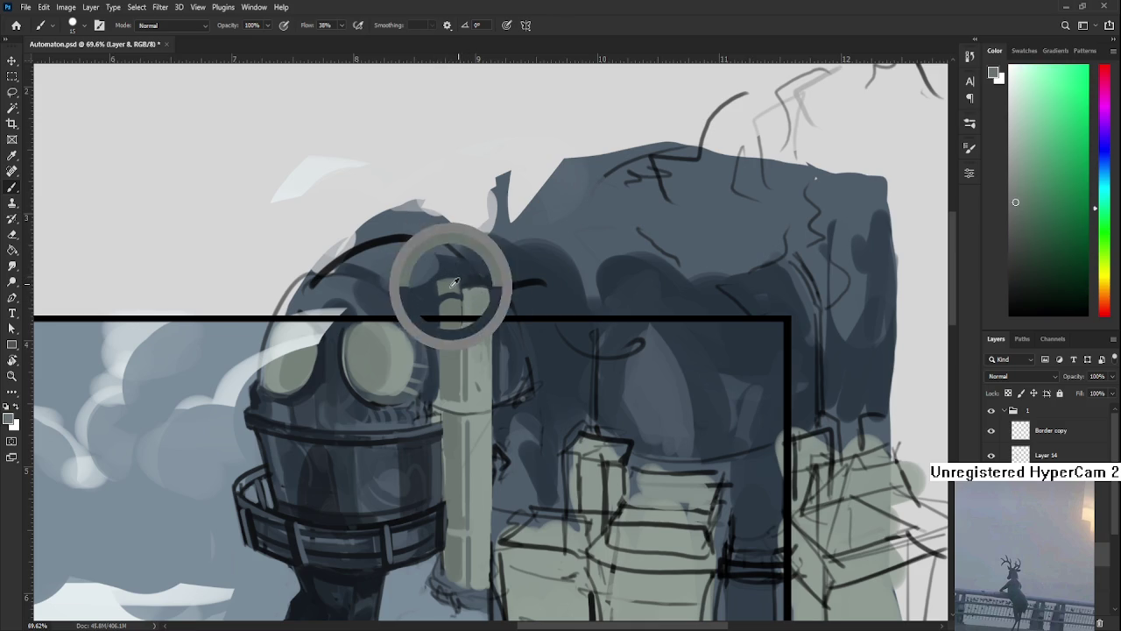
Resample colours along the pipe's top edge, including the dark slate blue beside it.
left_click(437, 298, "alt")
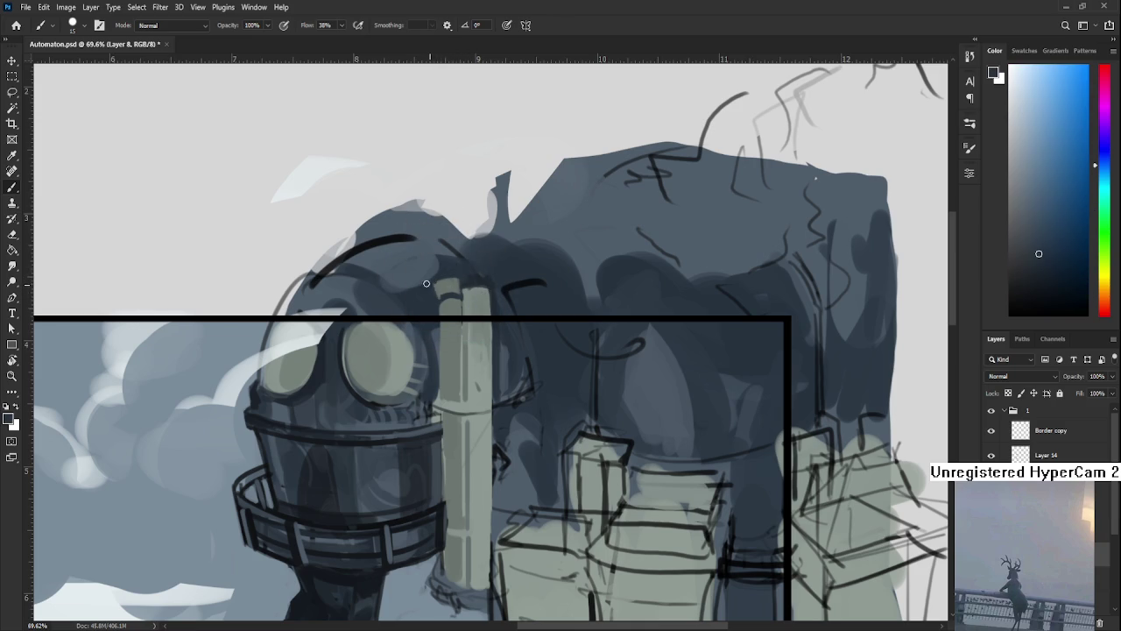
left_click(452, 296, "alt")
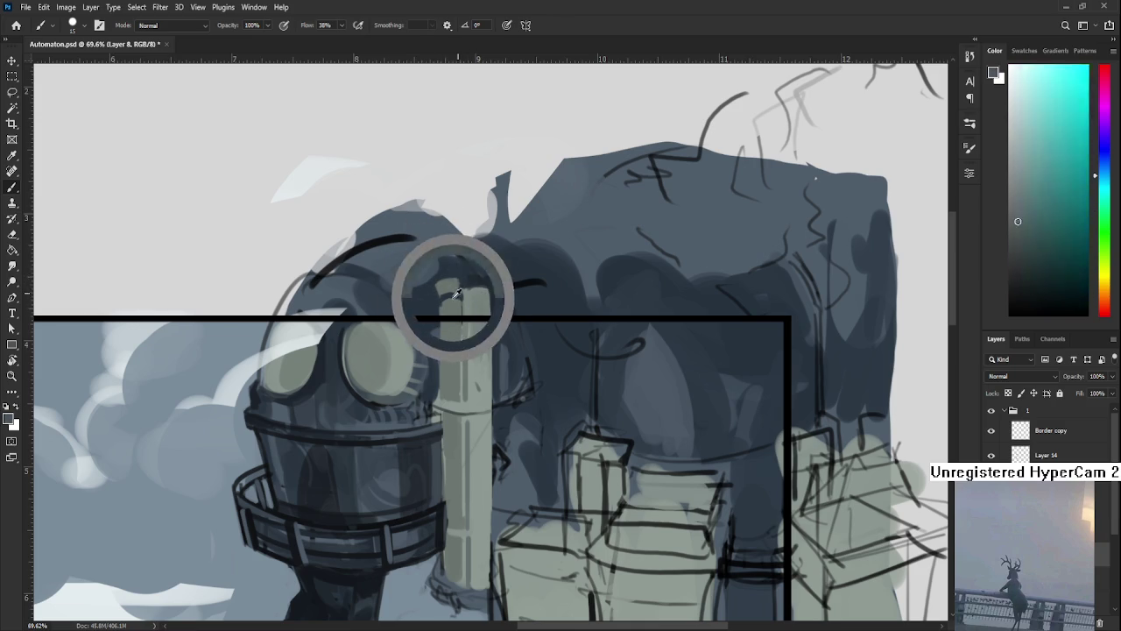
left_click(451, 295, "alt")
left_click(450, 296, "alt")
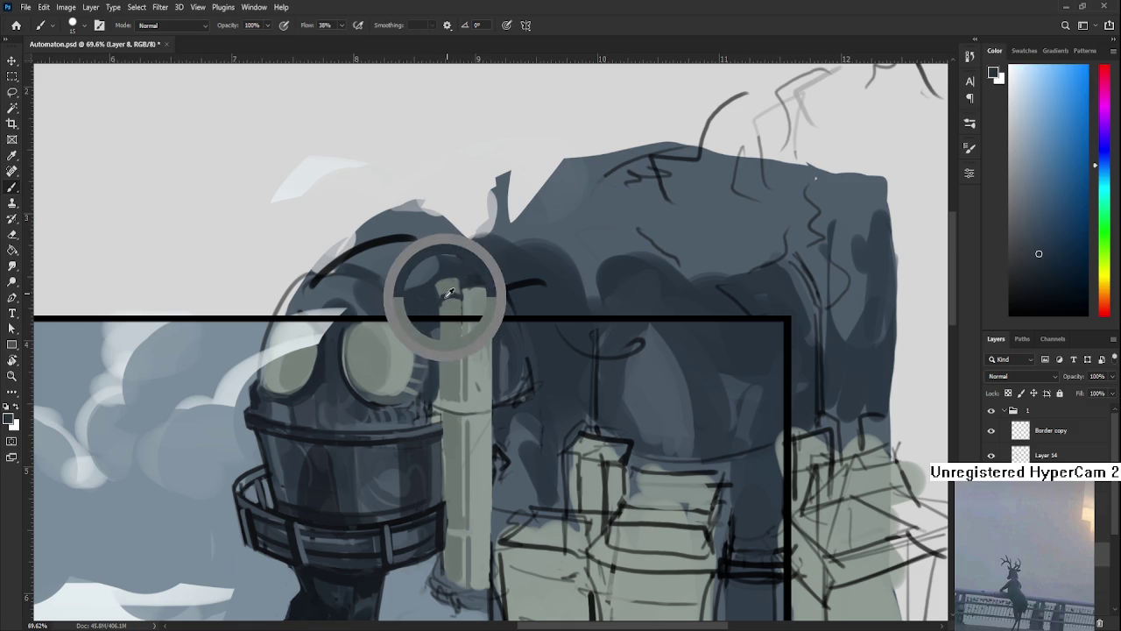
left_click(445, 296, "alt")
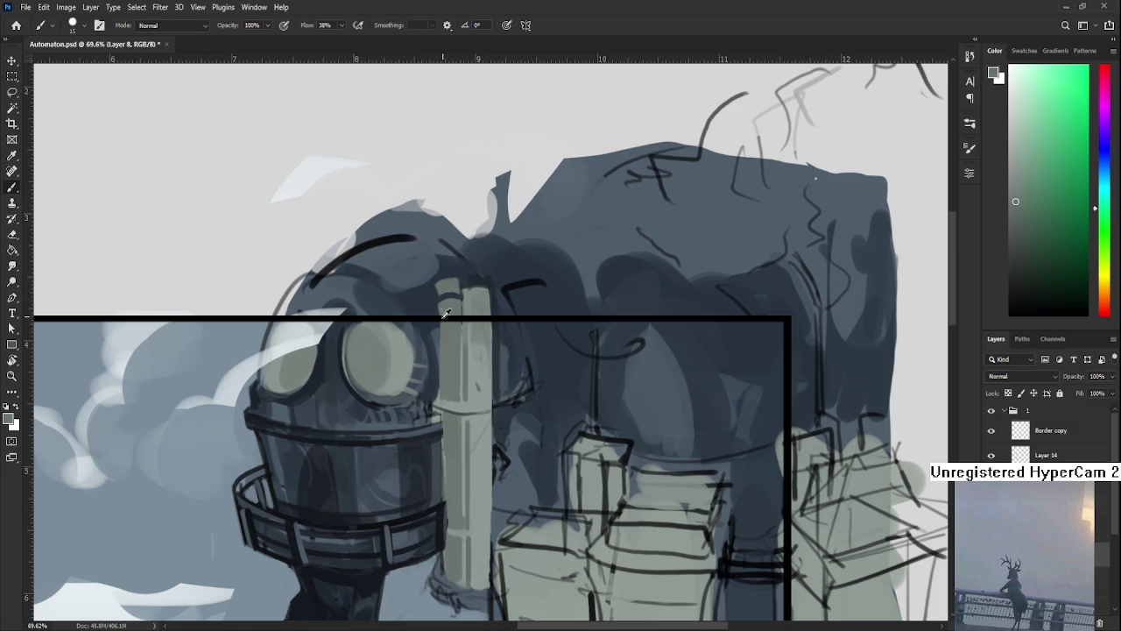
left_click(440, 311, "alt")
left_click(443, 298, "alt")
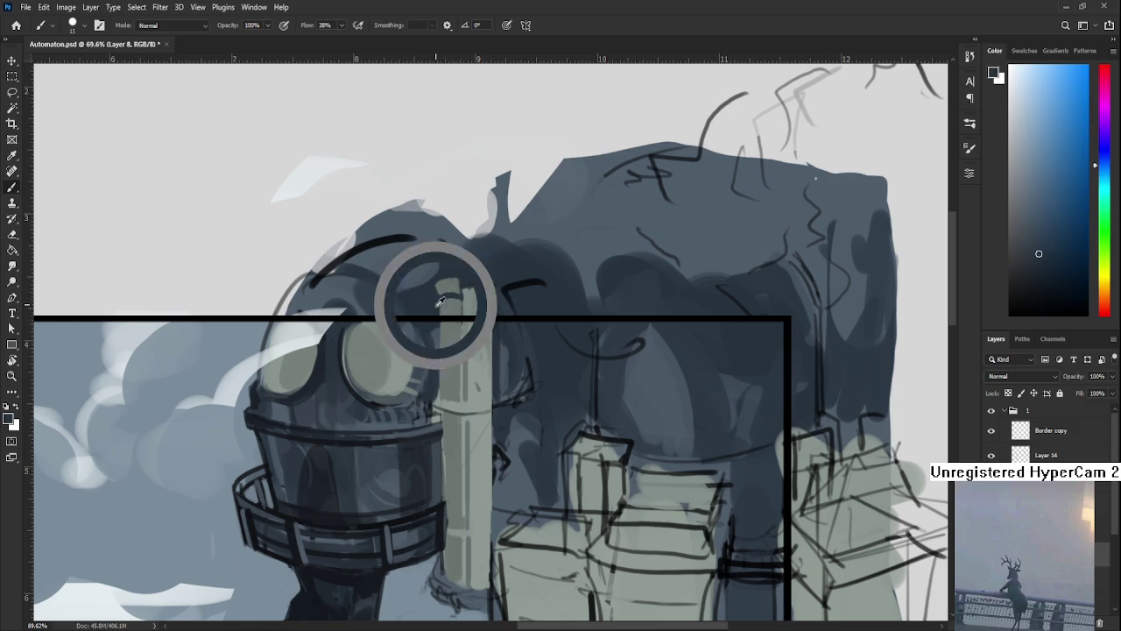
left_click_drag(442, 298, 439, 314)
left_click(442, 307, "alt")
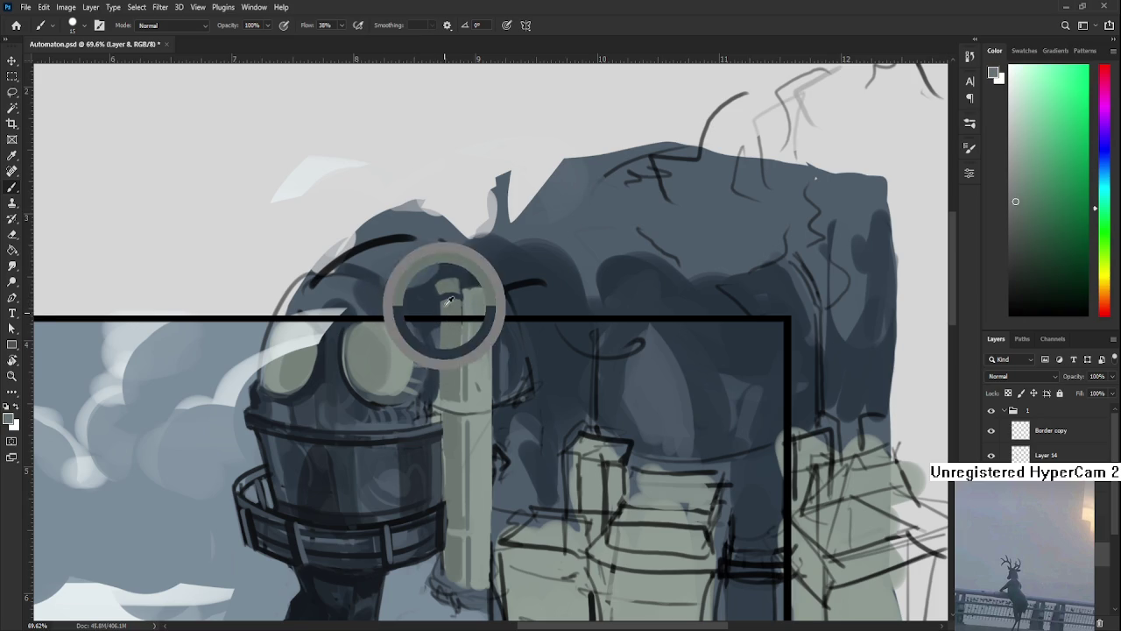
left_click(446, 296, "alt")
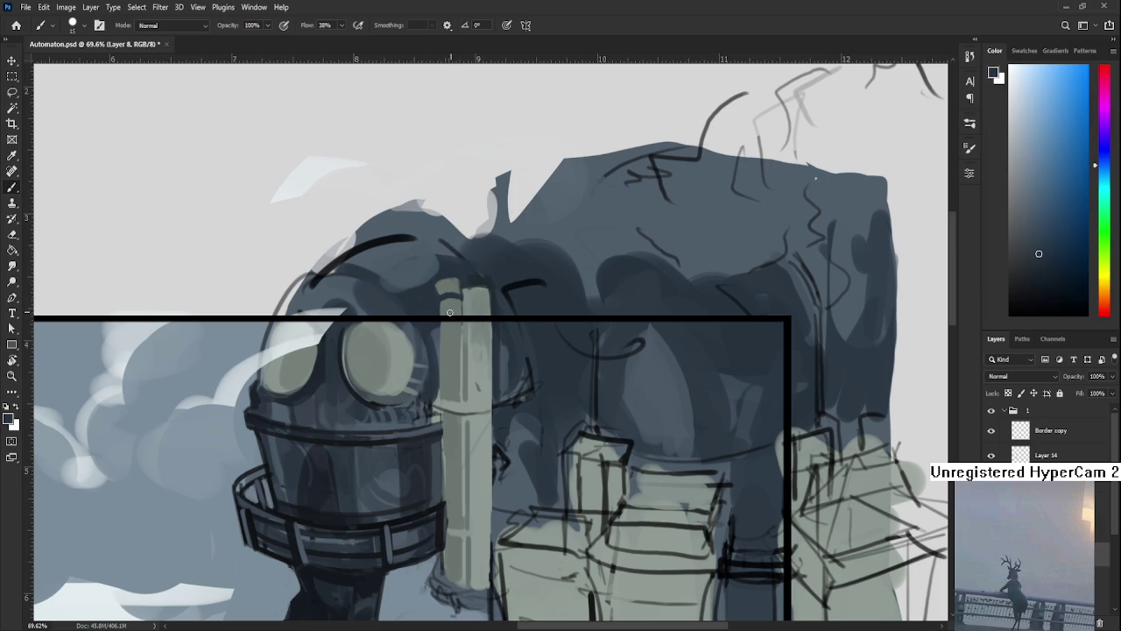
Pick the pipe's light grey-green and surrounding dark blue, then rotate the view a quarter turn.
left_click(462, 276, "alt")
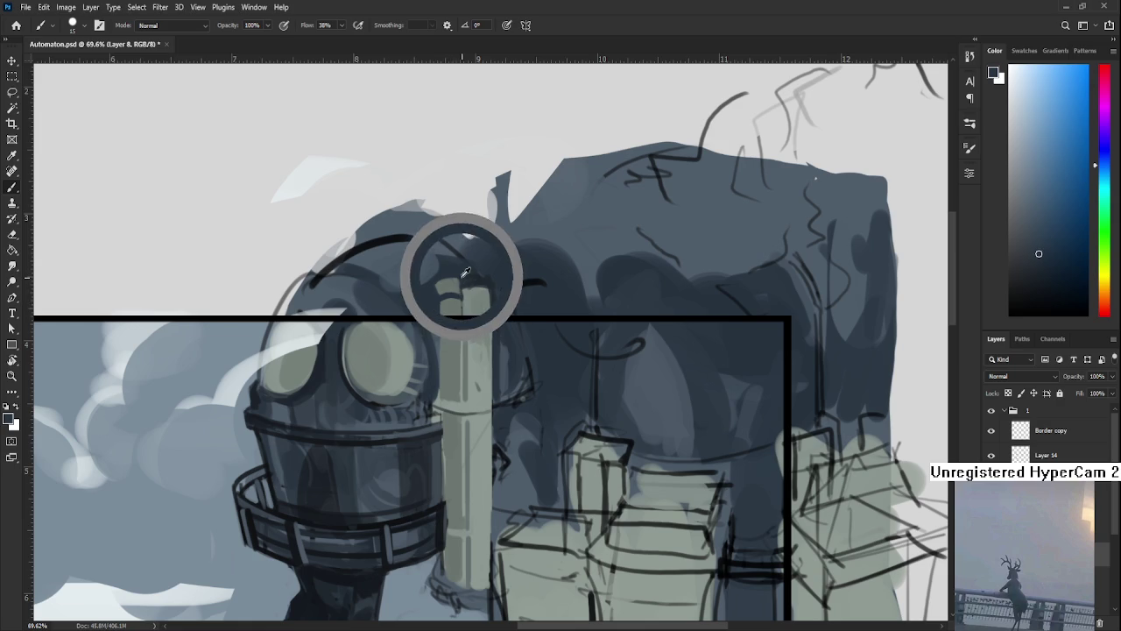
left_click(462, 289, "alt")
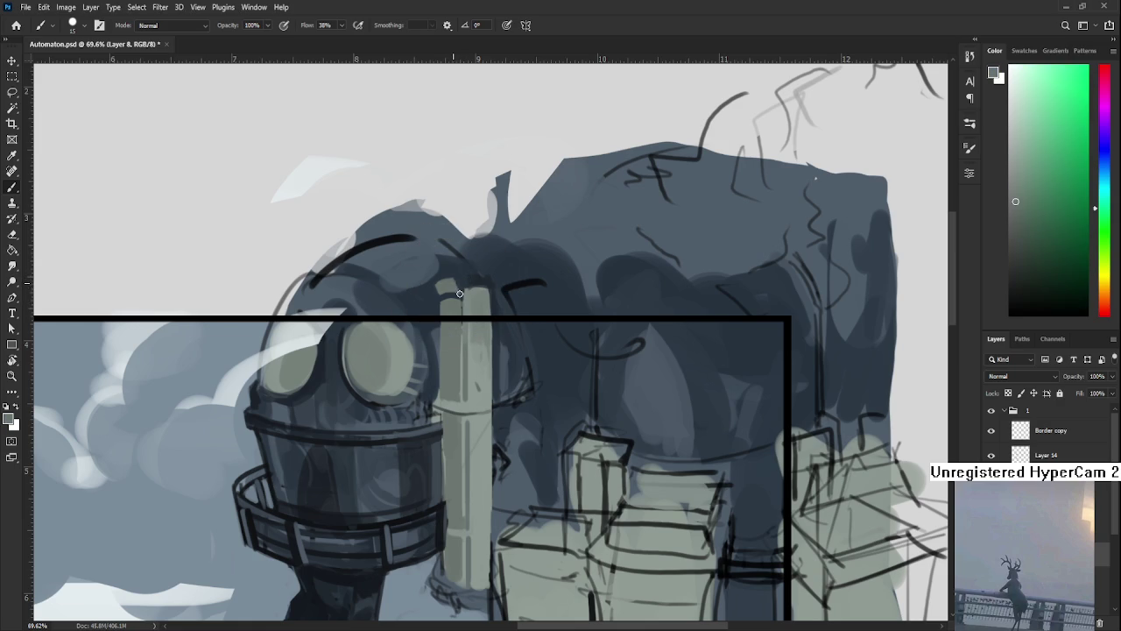
left_click(454, 284, "alt")
left_click(454, 289, "alt")
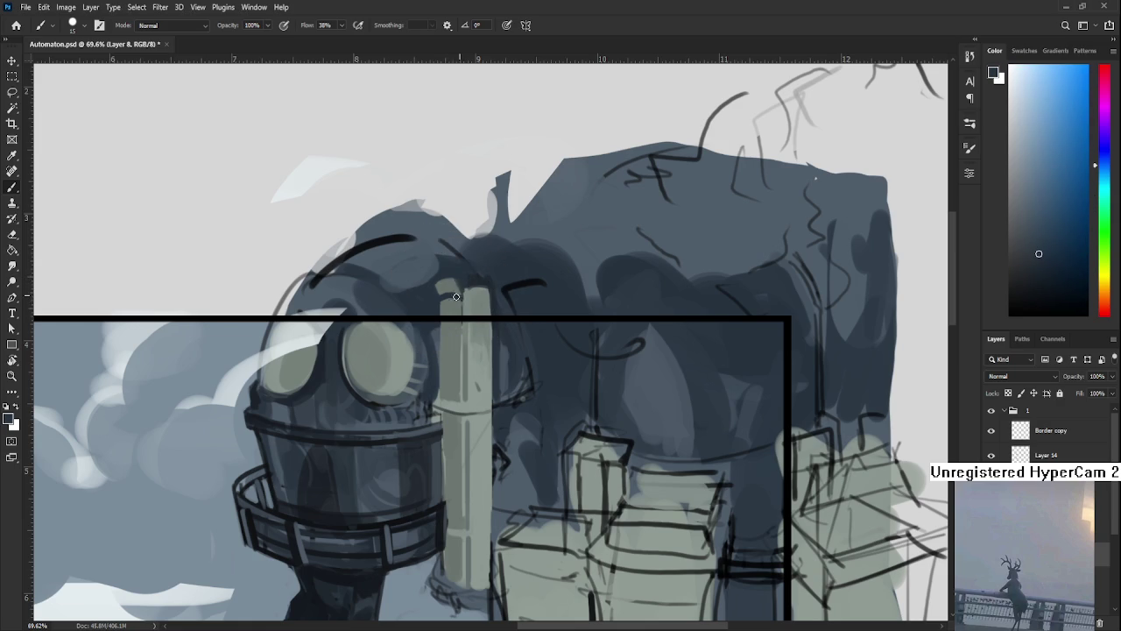
left_click(461, 290, "alt")
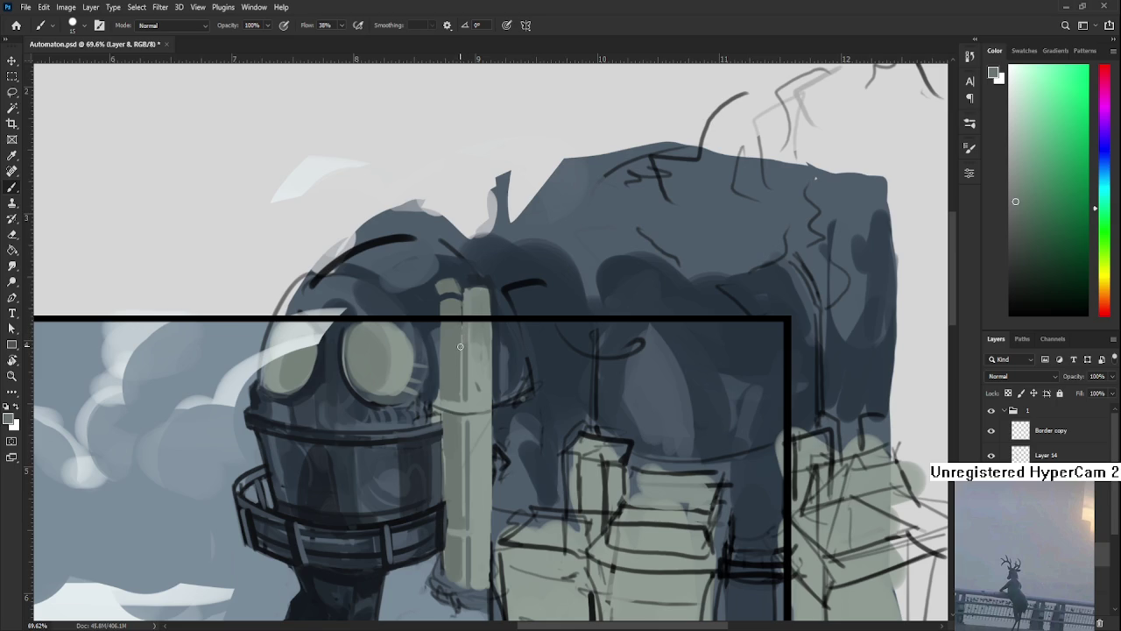
key("r")
mouse_move(450, 332)
left_mouse_down()
mouse_move(511, 387)
mouse_move(470, 404)
left_mouse_up()
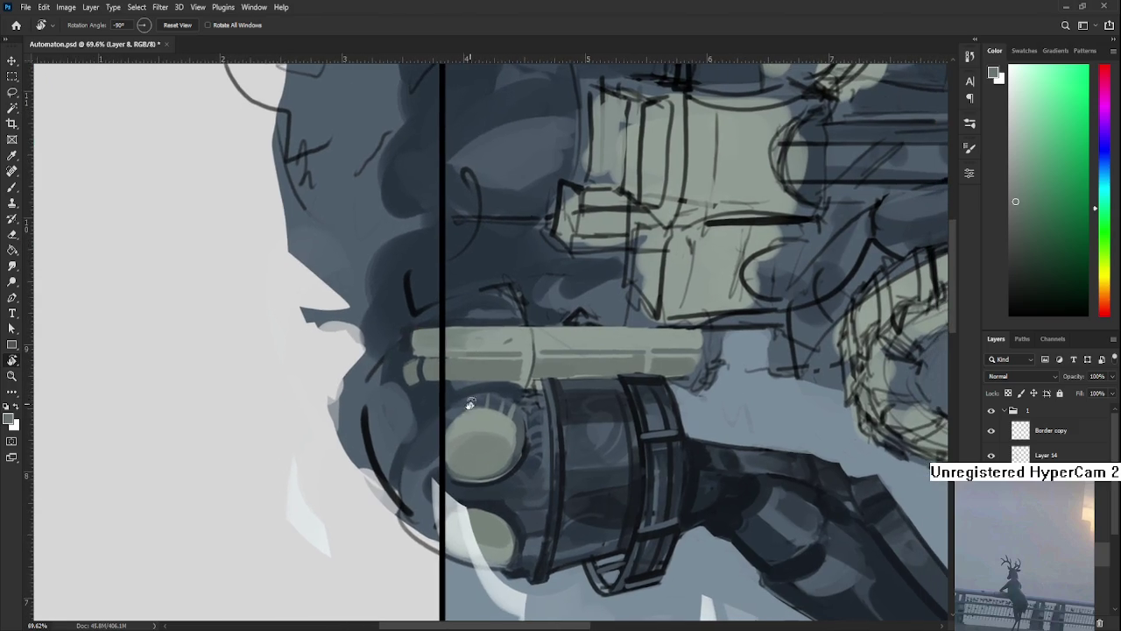
Back on the brush, sample dark blue, teal and light grey-green near the pipe's end.
key("b")
left_click(396, 370, "alt")
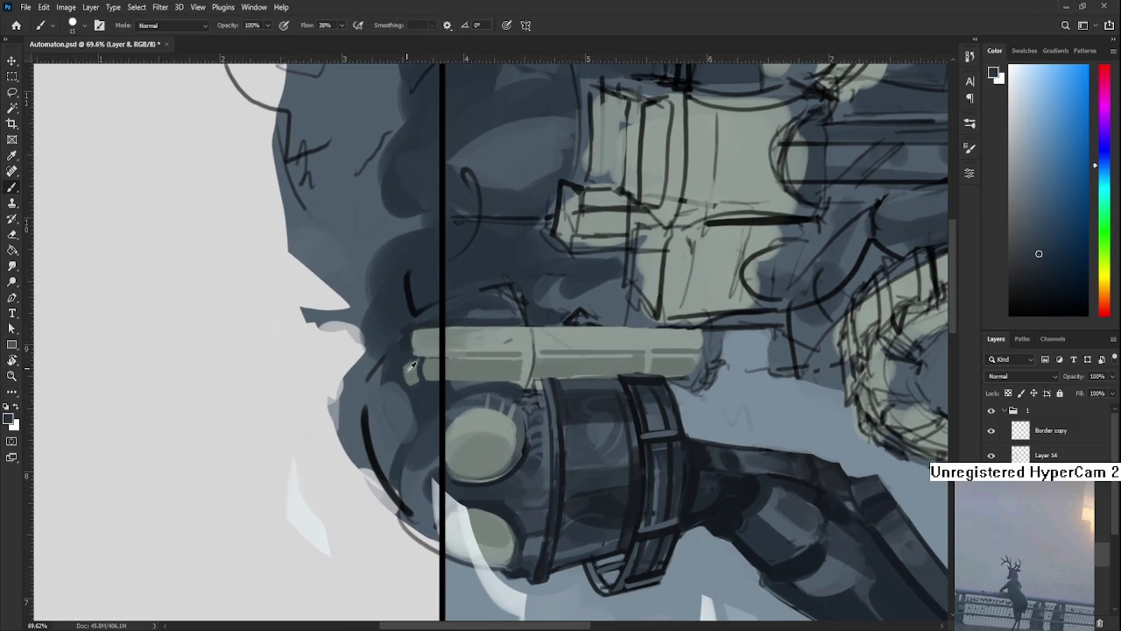
left_click(411, 359, "alt")
left_click(424, 362, "alt")
left_click(421, 370, "alt")
left_click(409, 374, "alt")
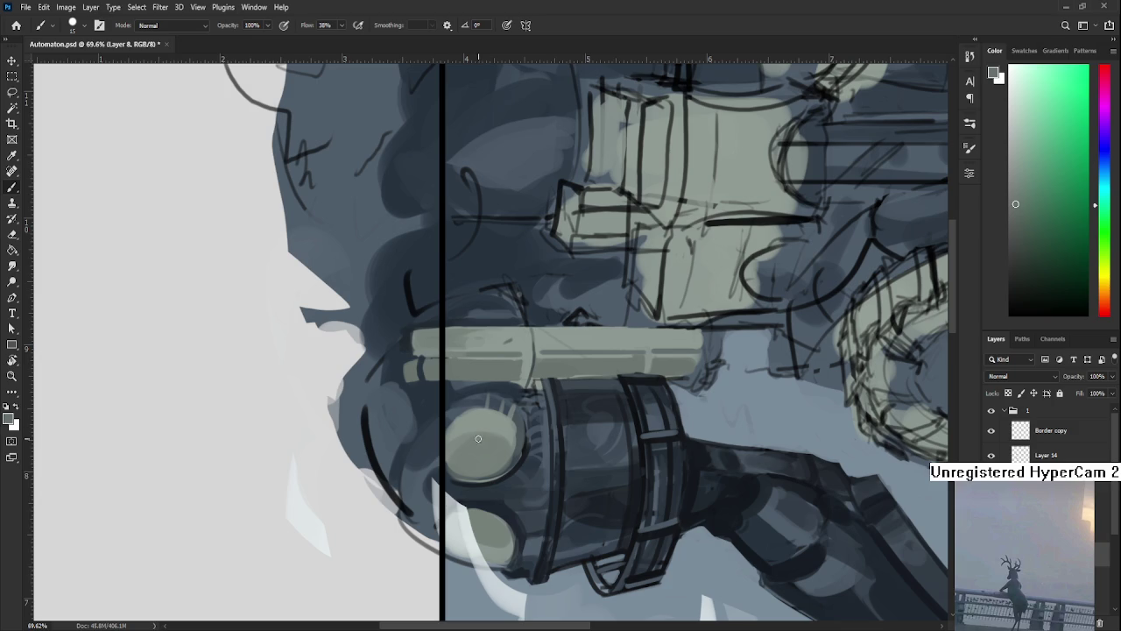
Turn the view about 30° clockwise and resample dark blue-grey and grey-green beside the pipe's end.
left_click_drag(477, 437, 420, 366)
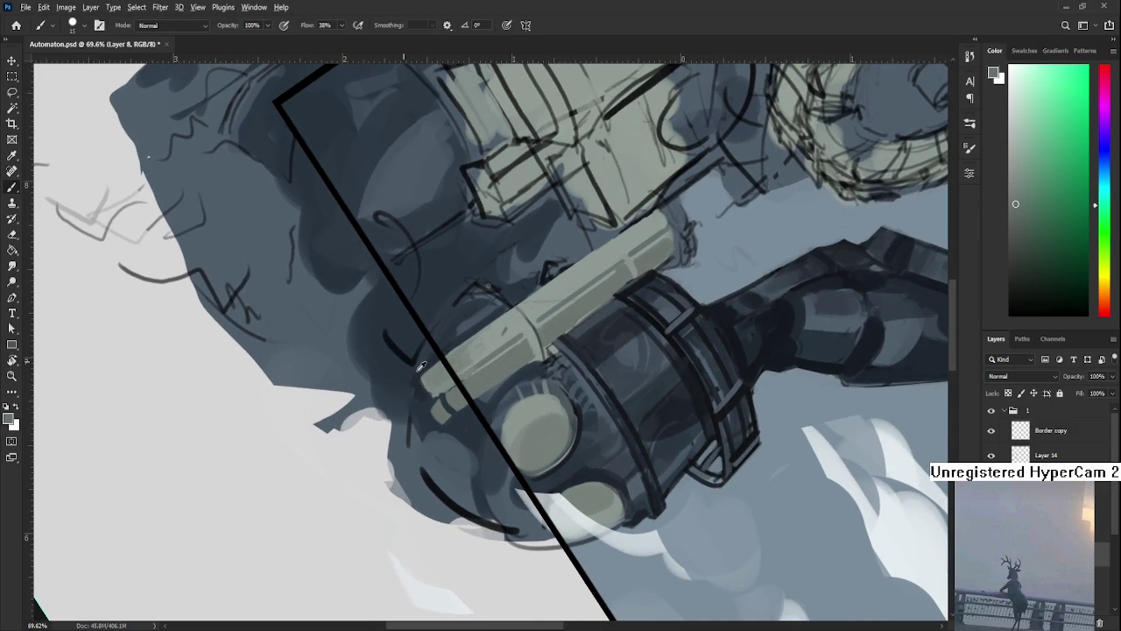
left_click(421, 368, "alt")
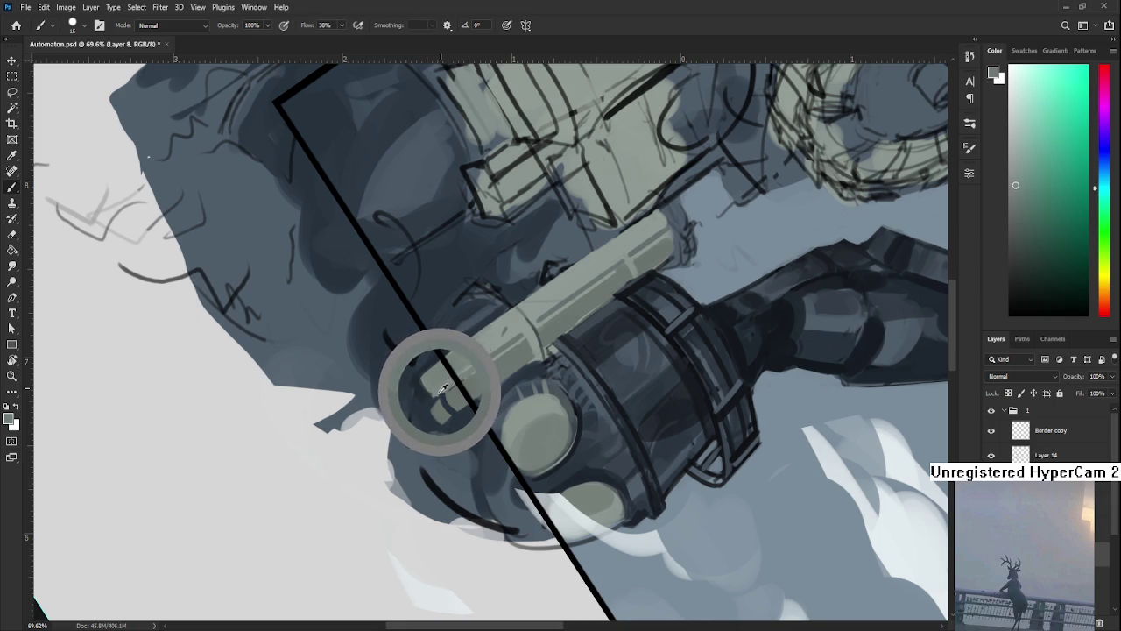
left_click(443, 375, "alt")
left_click(433, 399, "alt")
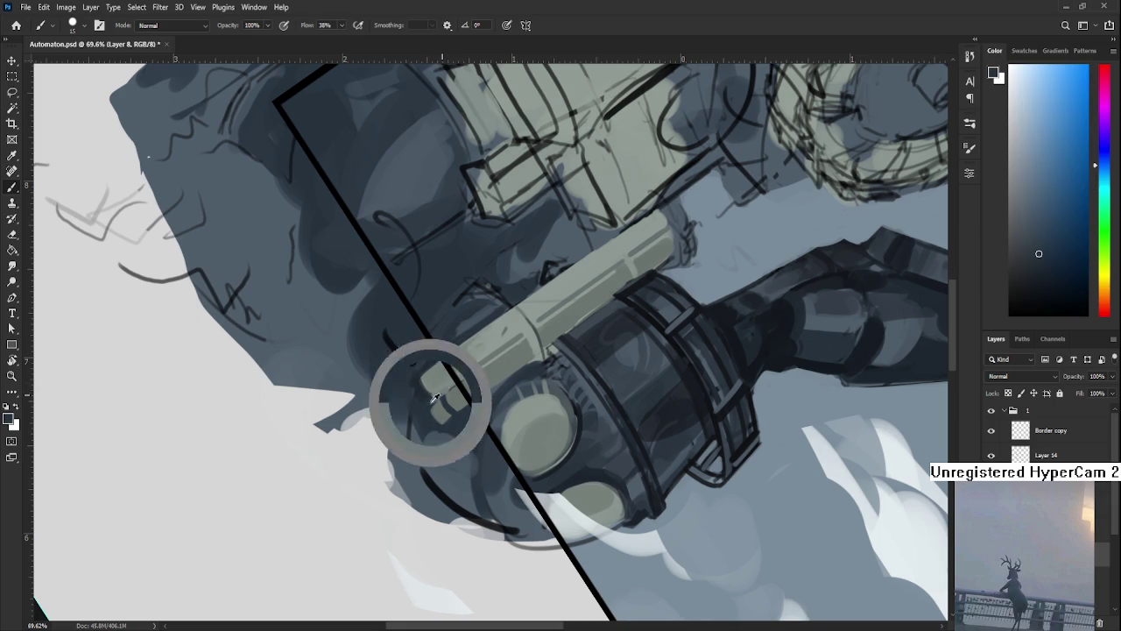
left_click(431, 402, "alt")
left_click(446, 383, "alt")
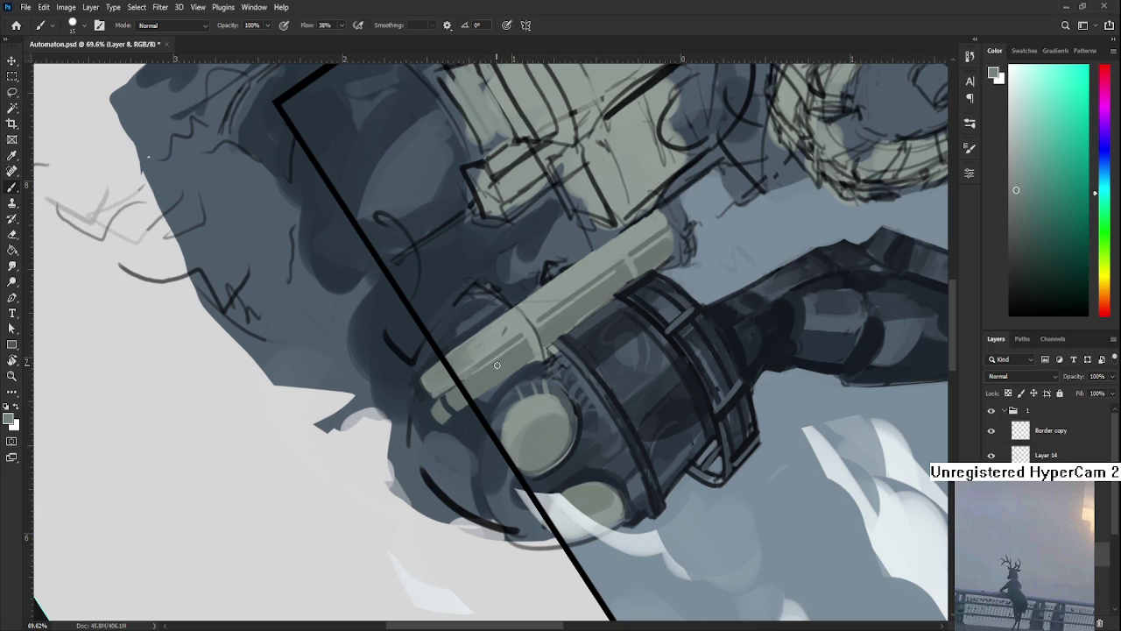
Rotate the canvas view back to -15°.
key("r")
left_click_drag(598, 382, 455, 461)
left_click_drag(420, 464, 400, 463)
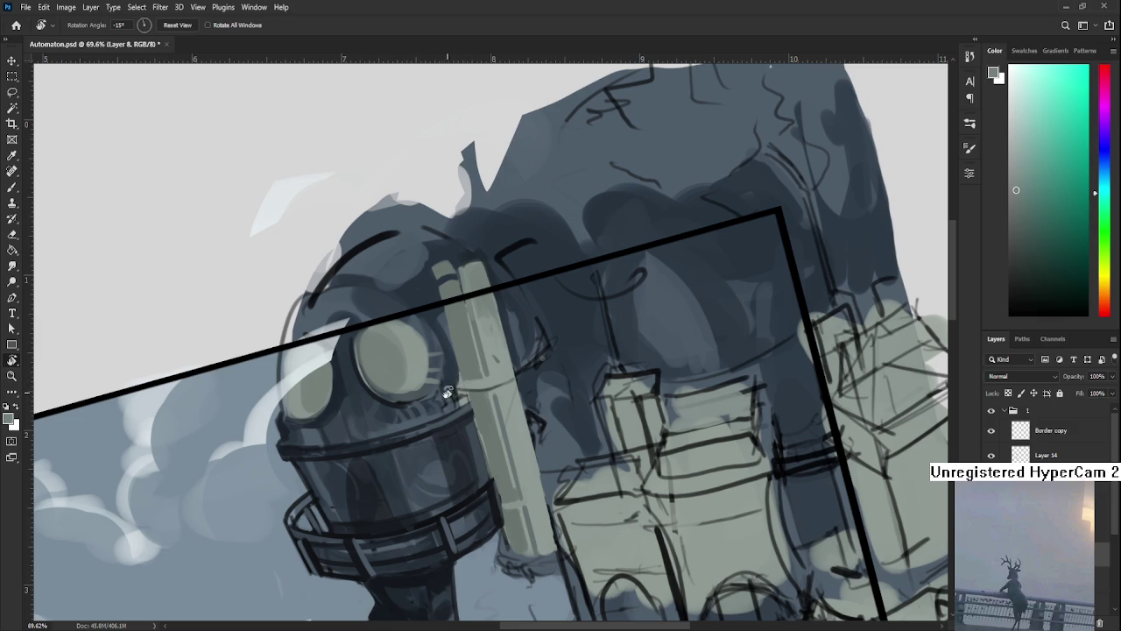
Sample the dark blue-grey beside the head and paint a short dark stroke on the pale pole.
key("b")
left_click(485, 337, "alt")
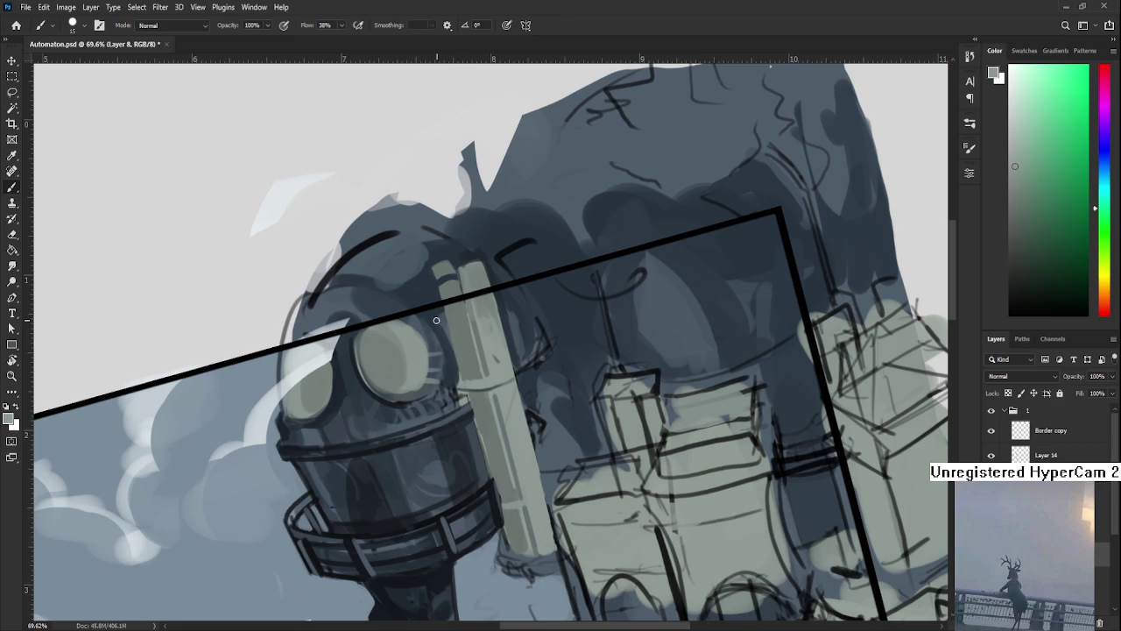
left_click(474, 323, "alt")
left_click(473, 320, "alt")
left_click(444, 328, "alt")
left_click(443, 331, "alt")
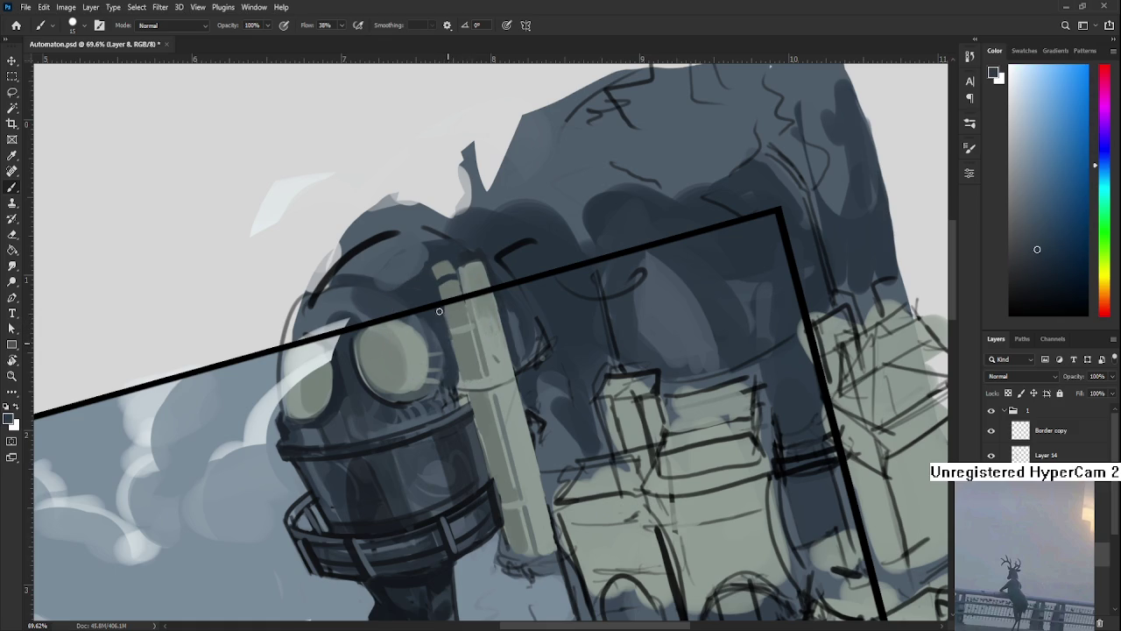
left_click(442, 323, "alt")
left_click(444, 320, "alt")
left_click_drag(453, 338, 456, 363)
Resample the pole's light grey-green and the helmet's blue-grey.
left_click(458, 357, "alt")
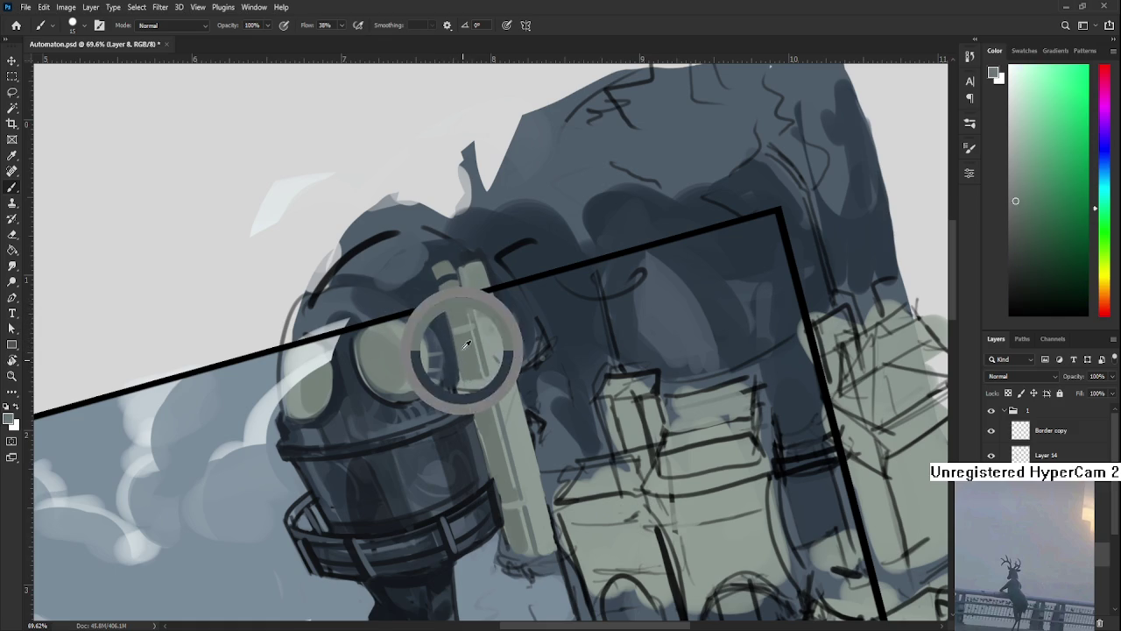
left_click(445, 324, "alt")
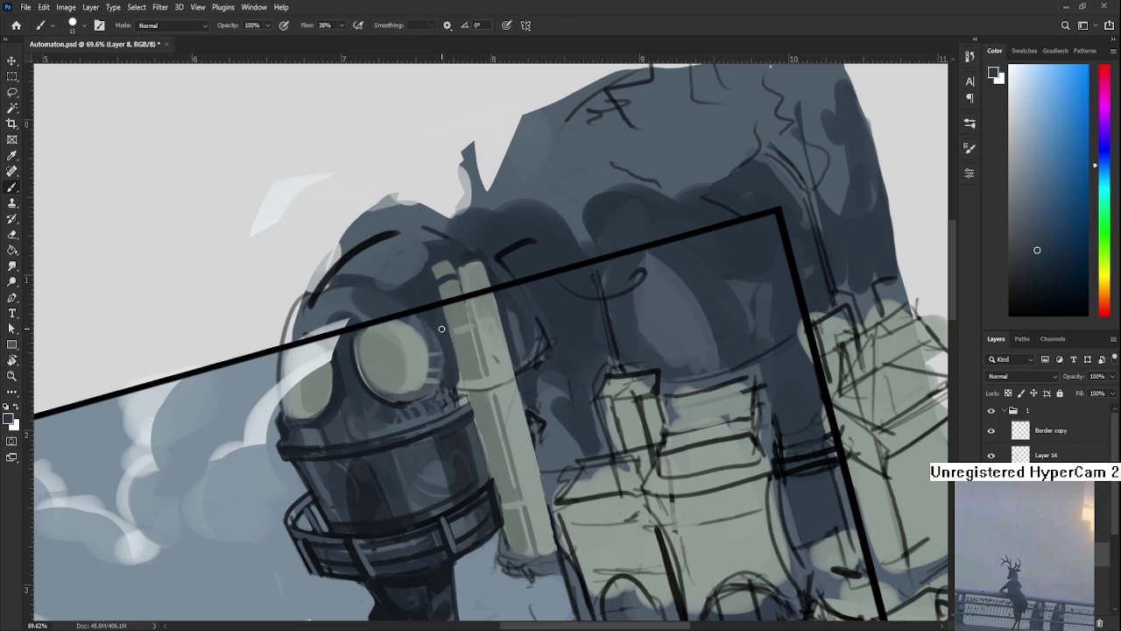
left_click(466, 371, "alt")
left_click(414, 342, "alt")
Tilt the canvas so the pole lies flat, then sample its green-grey and a nearby dark blue.
key("r")
mouse_move(528, 340)
left_mouse_down()
mouse_move(473, 357)
mouse_move(551, 408)
mouse_move(561, 438)
left_mouse_up()
key("b")
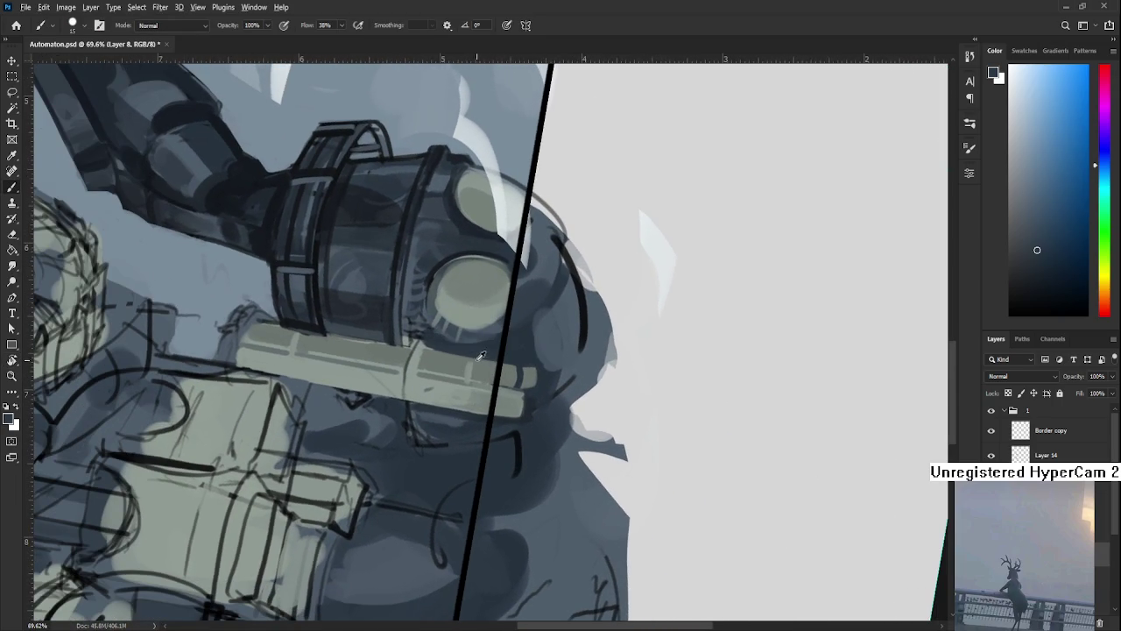
left_click(467, 364, "alt")
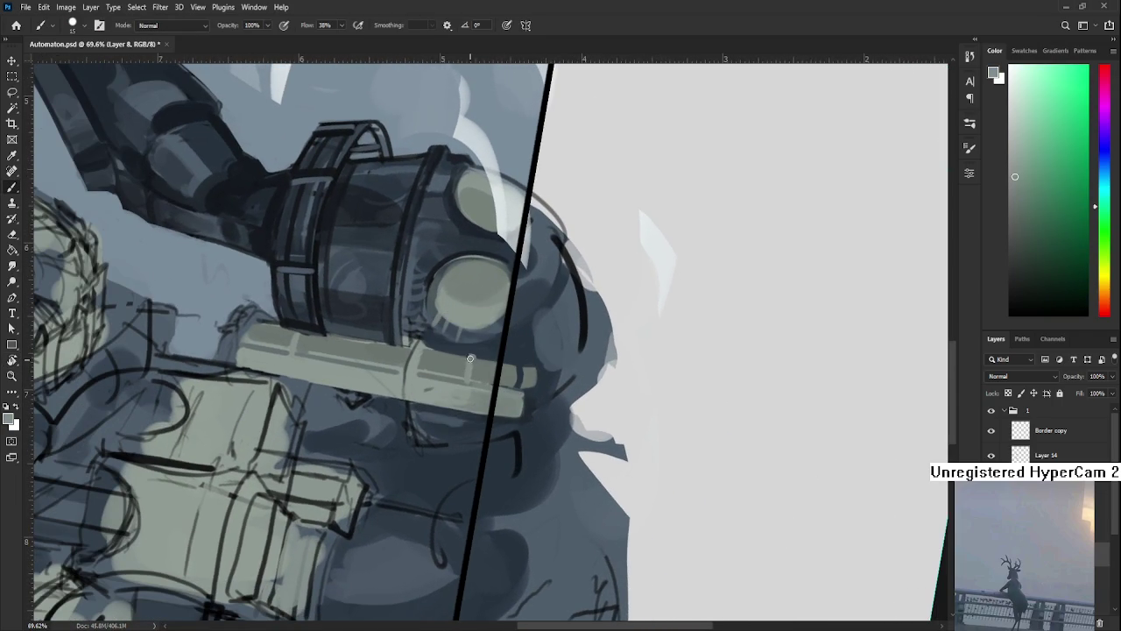
left_click(480, 361, "alt")
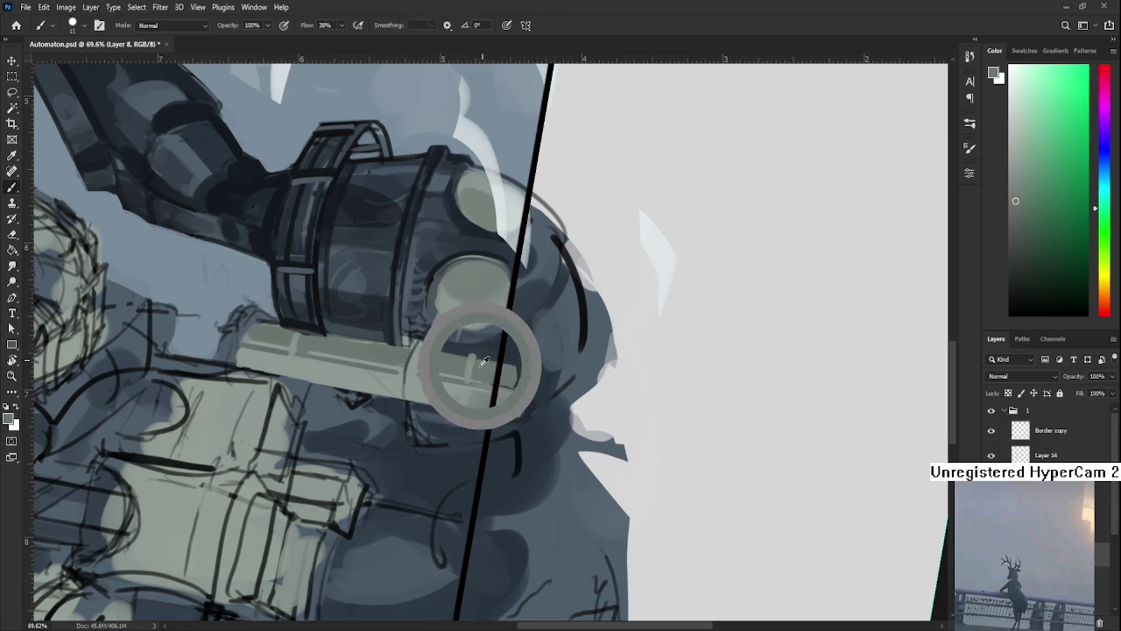
left_click_drag(480, 362, 480, 346)
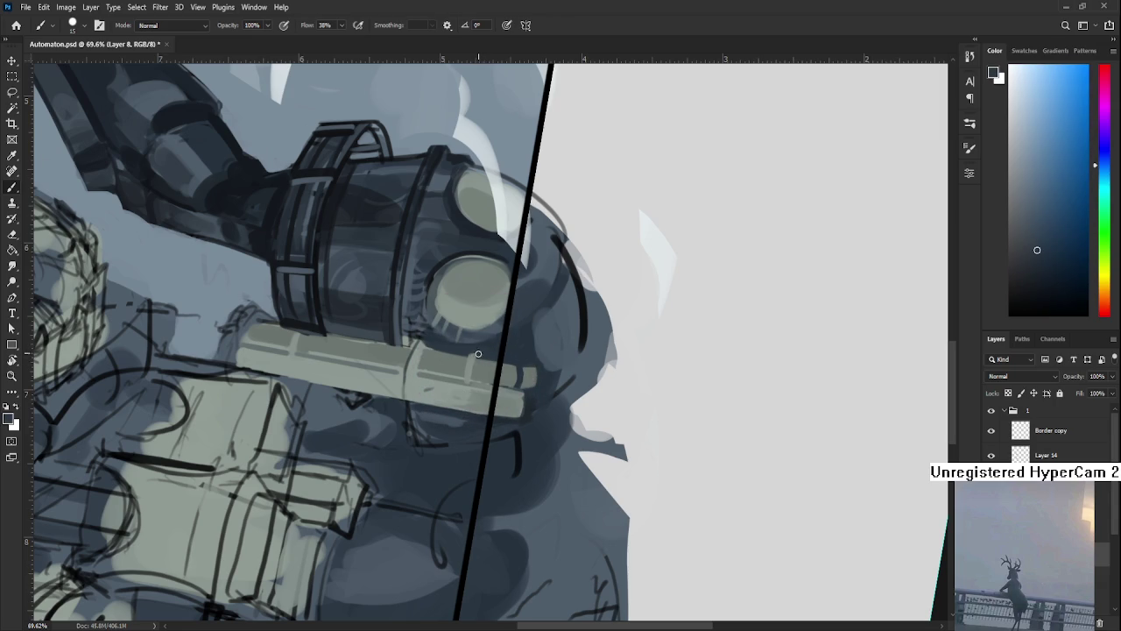
Sample lighter pole tones and paint short band strokes across the pole.
left_click(475, 363, "alt")
left_click(473, 371, "alt")
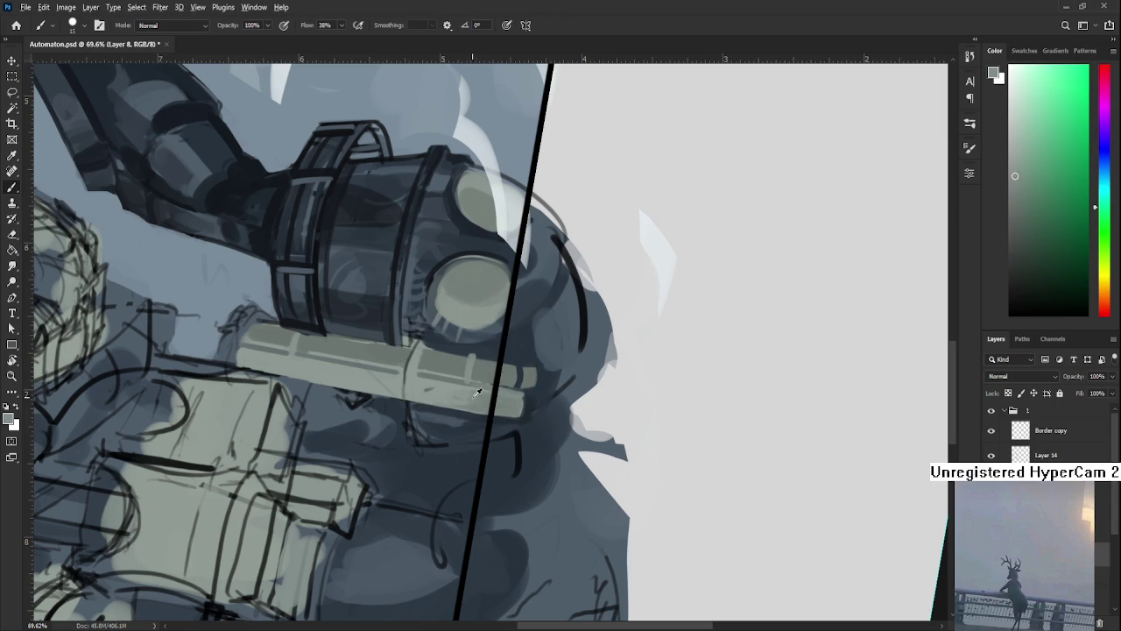
left_click(457, 382, "alt")
left_click_drag(457, 382, 428, 382)
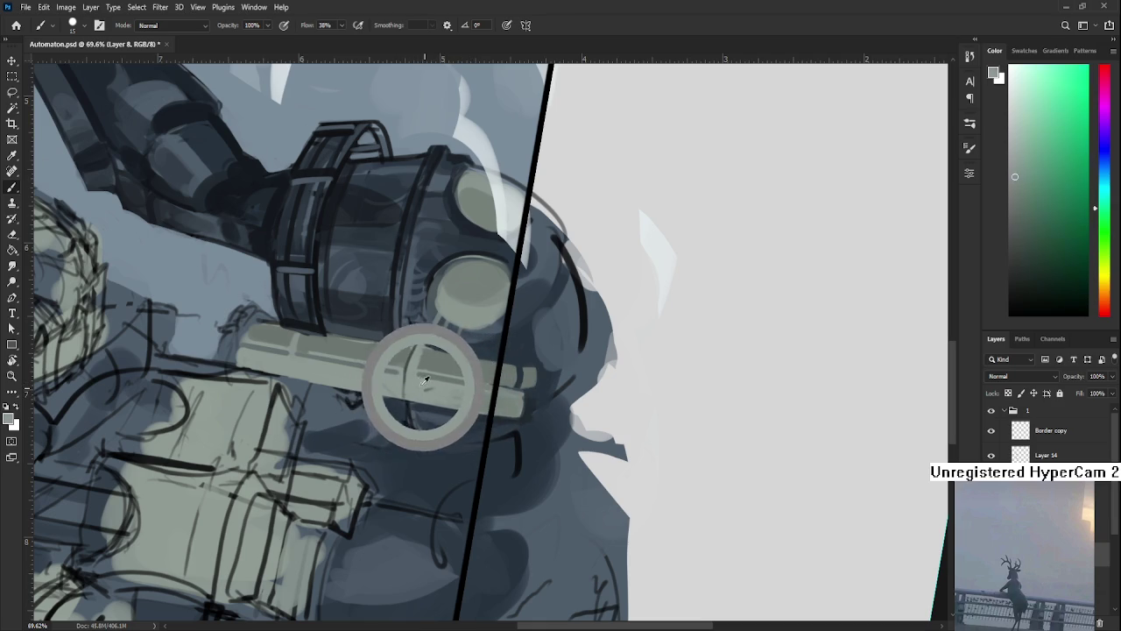
left_click_drag(427, 382, 465, 372, "alt")
Sample dark tones from the robot's arm, rotating the canvas to a new angle.
left_click(538, 352, "alt")
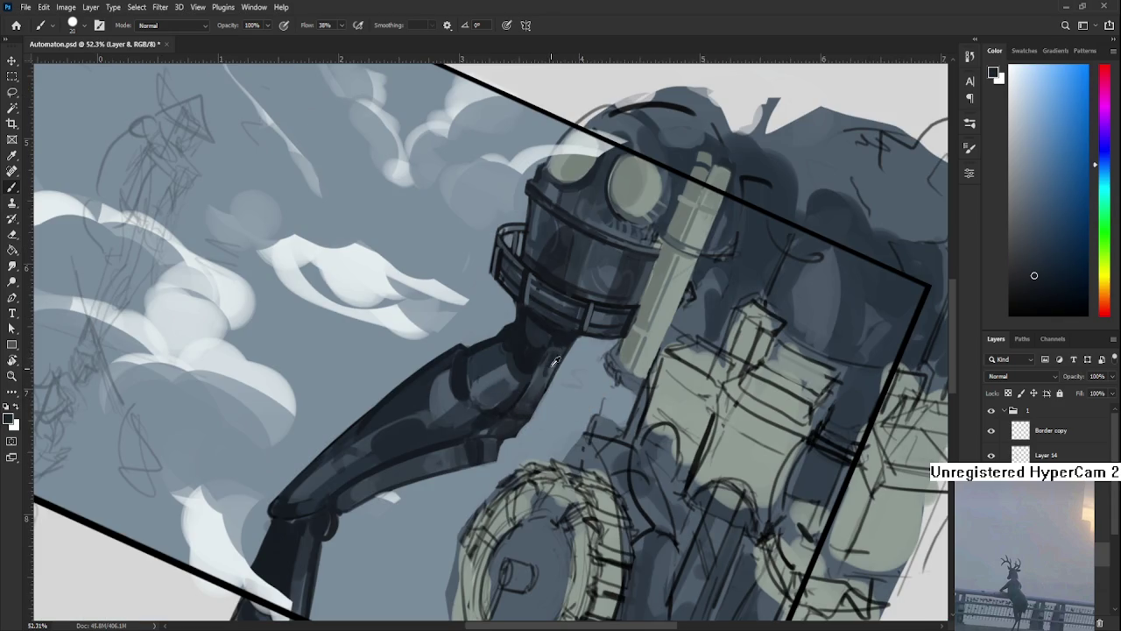
left_click(557, 343, "alt")
left_click_drag(558, 343, 563, 345, "alt")
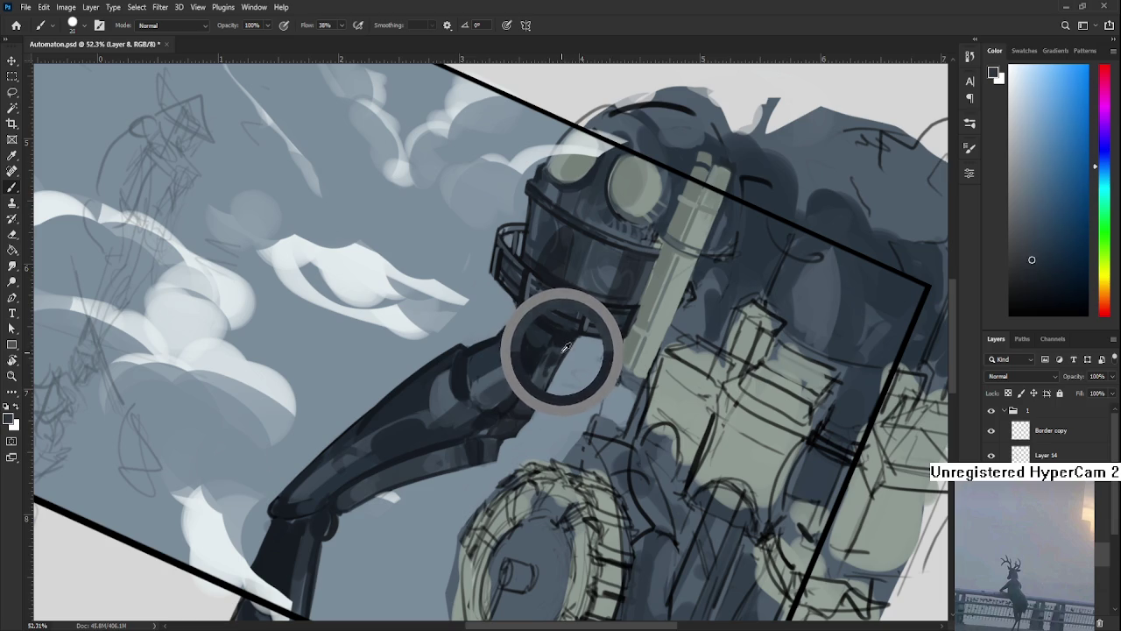
key("r")
mouse_move(574, 412)
left_mouse_down()
mouse_move(569, 423)
mouse_move(590, 381)
left_mouse_up()
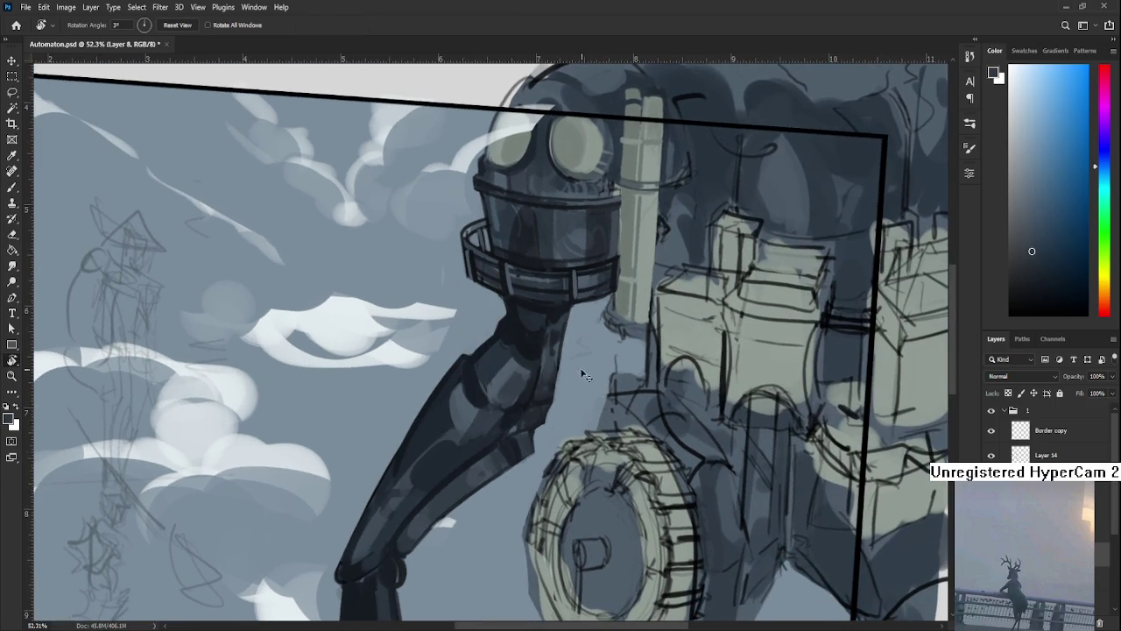
key("b")
left_click(564, 325, "alt")
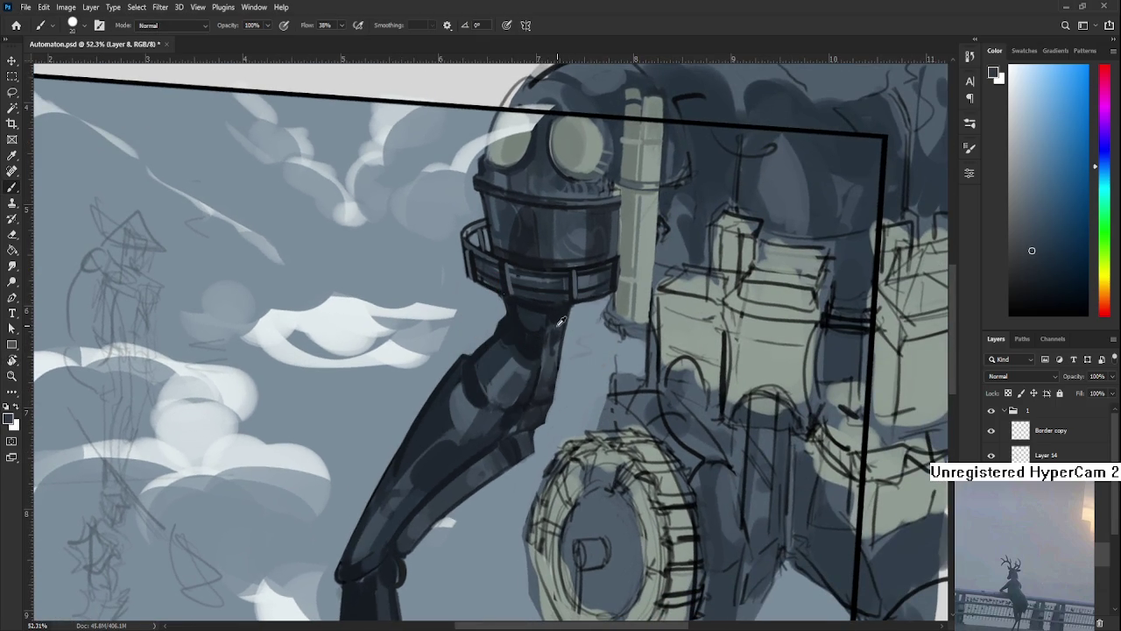
left_click(565, 308, "alt")
left_click(564, 329, "alt")
Compare lighter and darker arm tones to settle on a working colour.
left_click(550, 342, "alt")
left_click(557, 338, "alt")
left_click(538, 338, "alt")
left_click(551, 359, "alt")
left_click(561, 326, "alt")
left_click(554, 327, "alt")
left_click(559, 325, "alt")
Pick the helmet's dark blue-grey, shrink the brush, and draw a thin line along the helmet edge.
left_click_drag(562, 322, 395, 479)
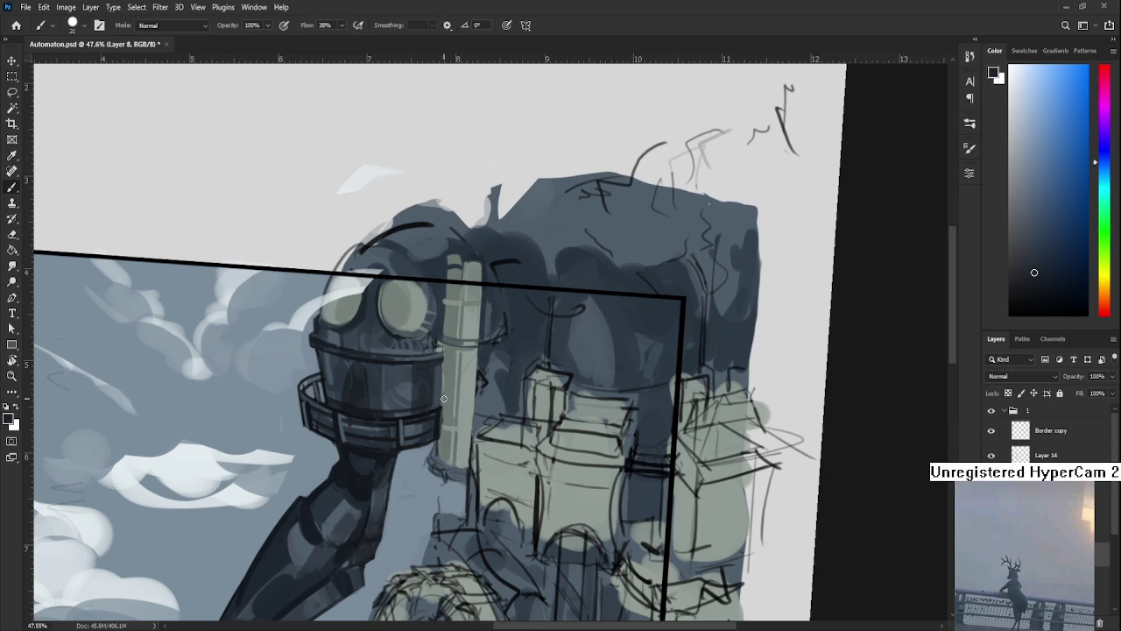
left_click(472, 345, "alt")
left_click_drag(472, 344, 420, 359)
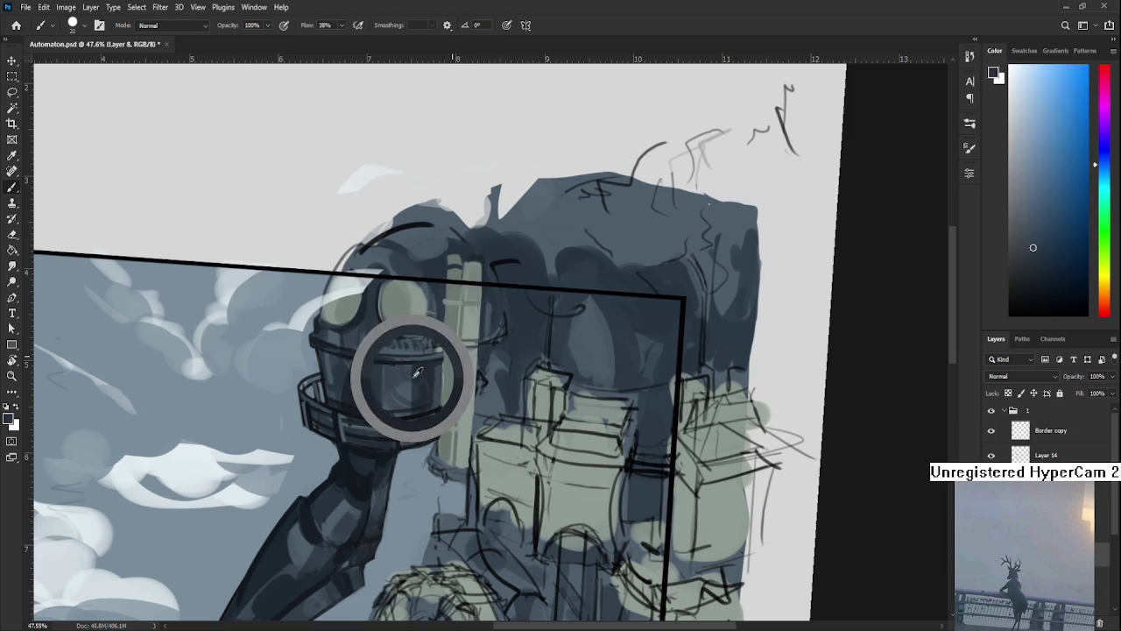
key("bracketleft")
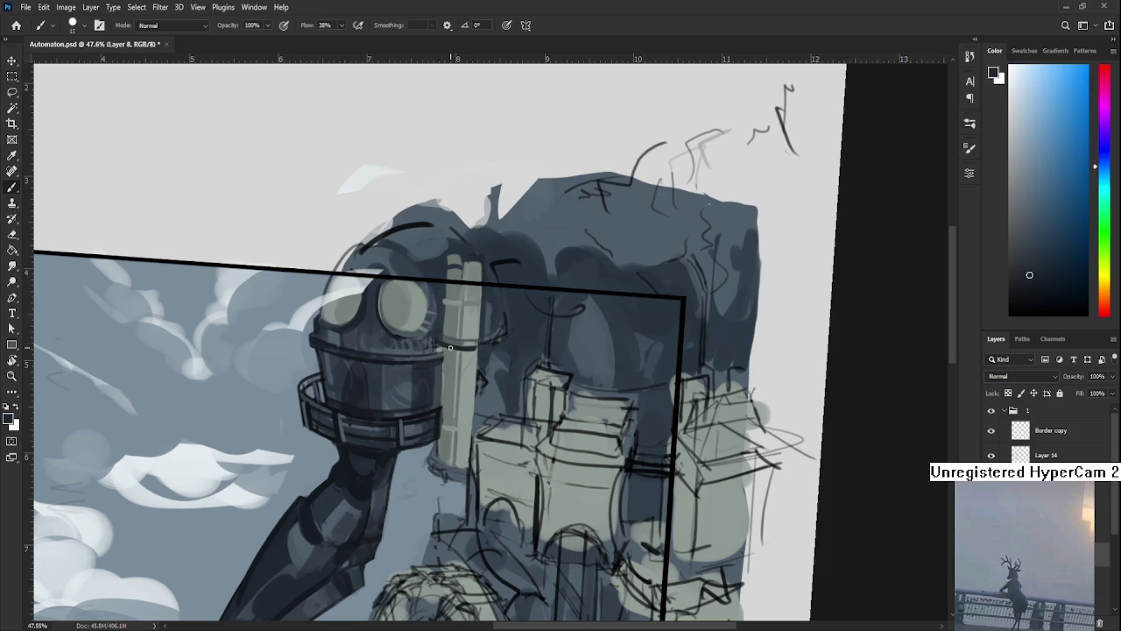
mouse_move(438, 346)
left_mouse_down()
mouse_move(477, 346)
mouse_move(490, 333)
left_mouse_up()
key("r")
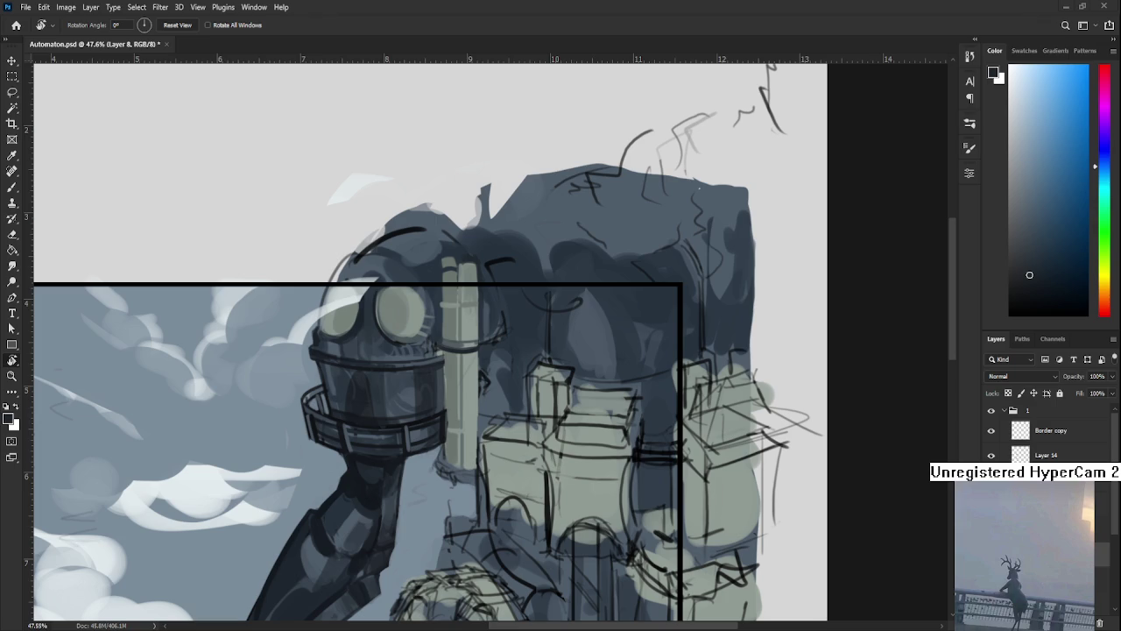
Paint a dark blue-grey curve across the pole's bottom end, then undo and partly erase it.
key("b")
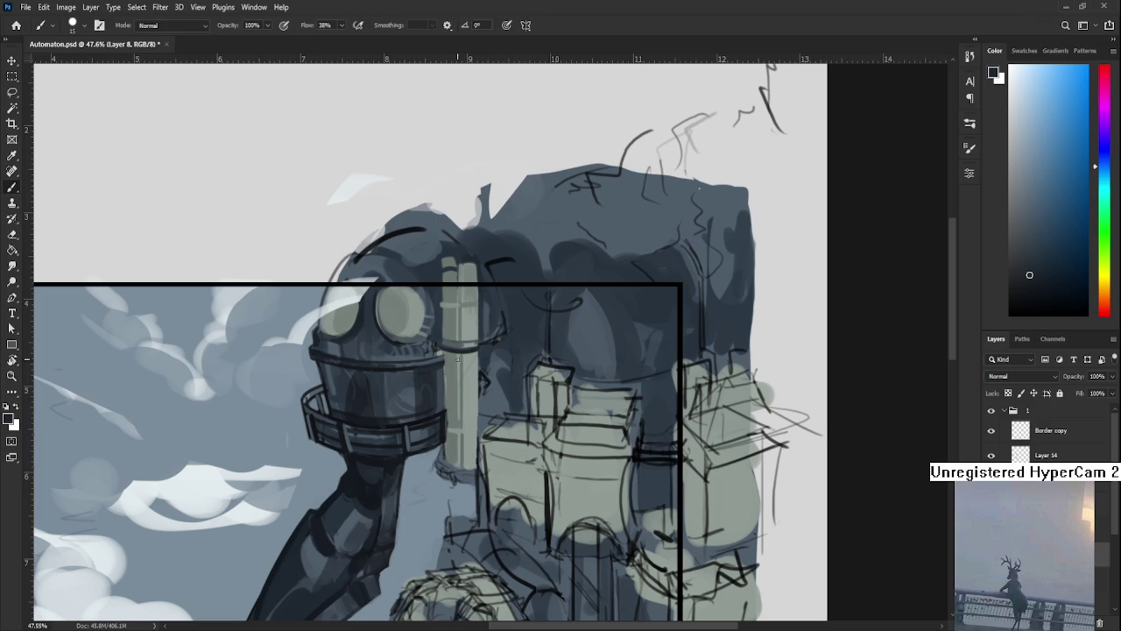
left_click(459, 361, "alt")
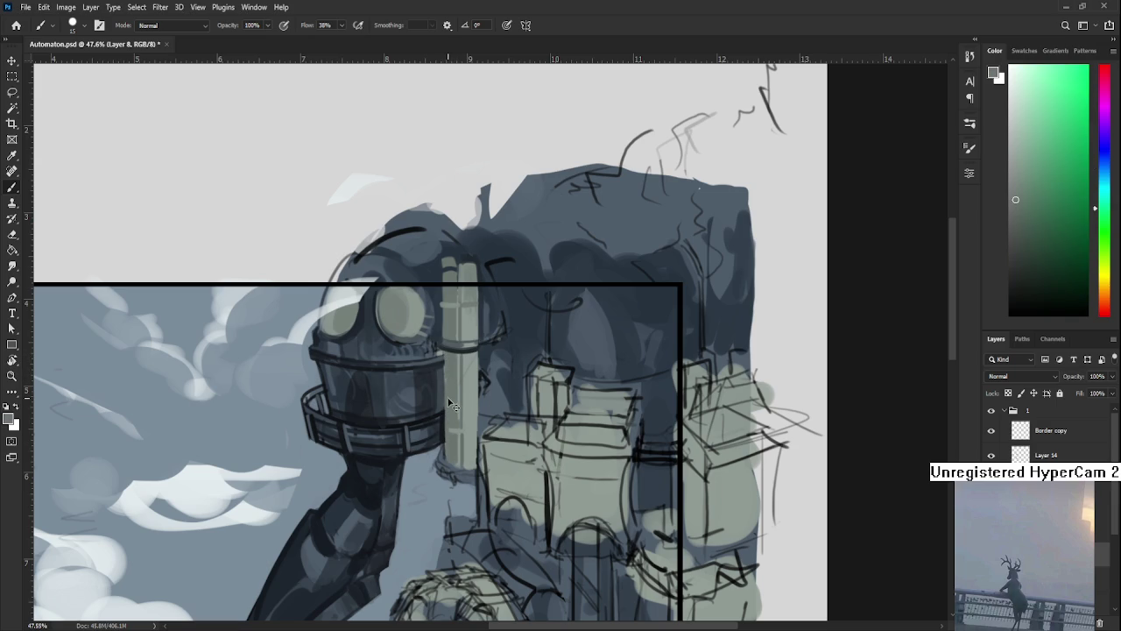
left_click(469, 346, "alt")
scroll(444, 429, "down", 1)
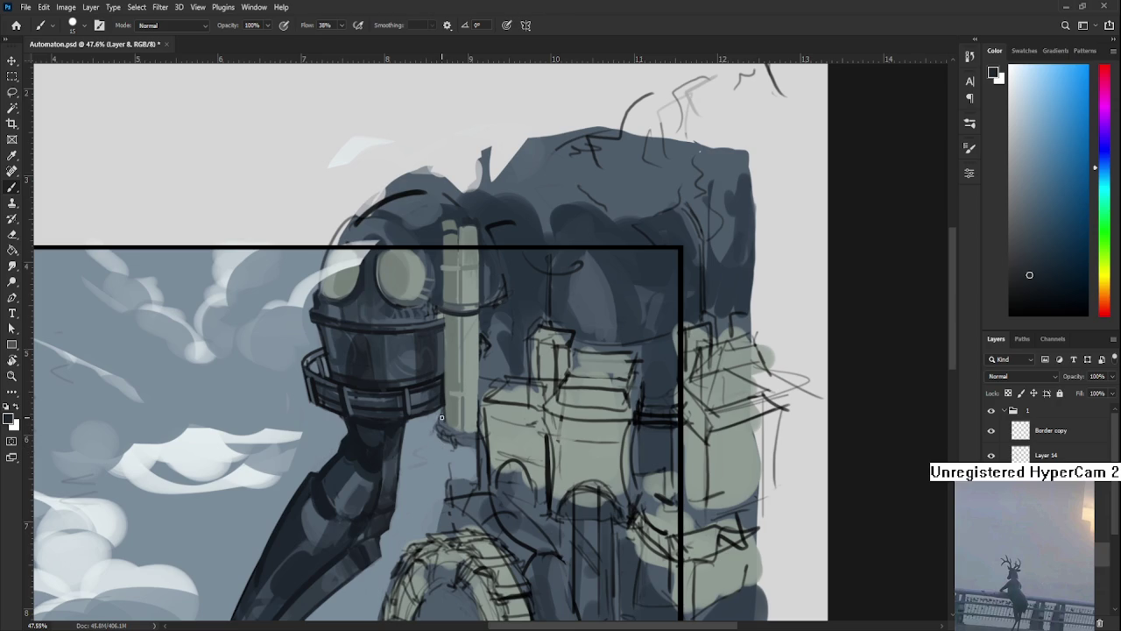
left_click_drag(442, 419, 477, 434)
key("ctrl+z")
key("e")
left_click(435, 427)
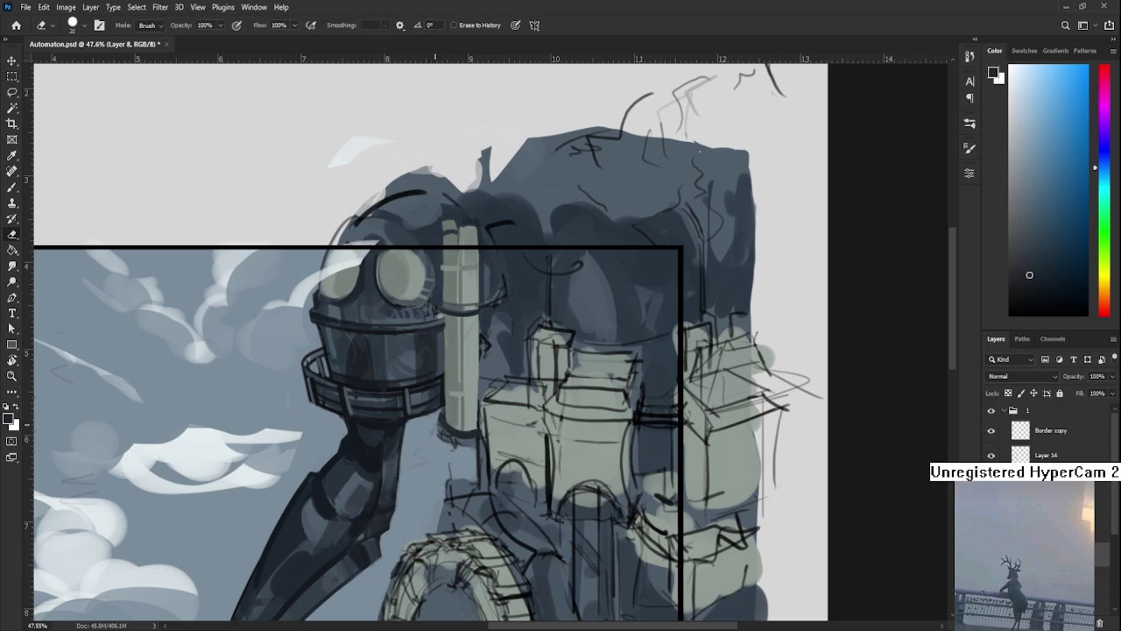
mouse_move(438, 431)
left_mouse_down()
mouse_move(468, 445)
mouse_move(451, 437)
left_mouse_up()
Paint light grey-green below the pipe, then add a Hue/Saturation layer to group 1.
left_click_drag(464, 411, 447, 451)
key("b")
left_click(437, 451, "alt")
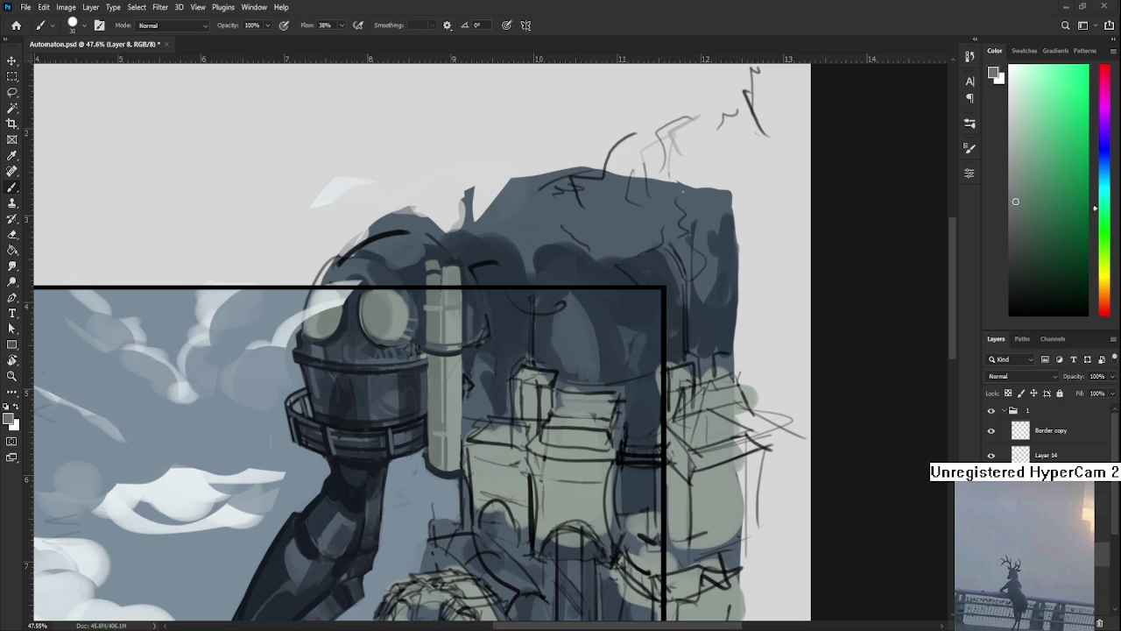
left_click(437, 446, "alt")
mouse_move(432, 473)
left_mouse_down()
mouse_move(439, 506)
mouse_move(449, 480)
left_mouse_up()
left_click(449, 442, "alt")
left_click(447, 477, "alt")
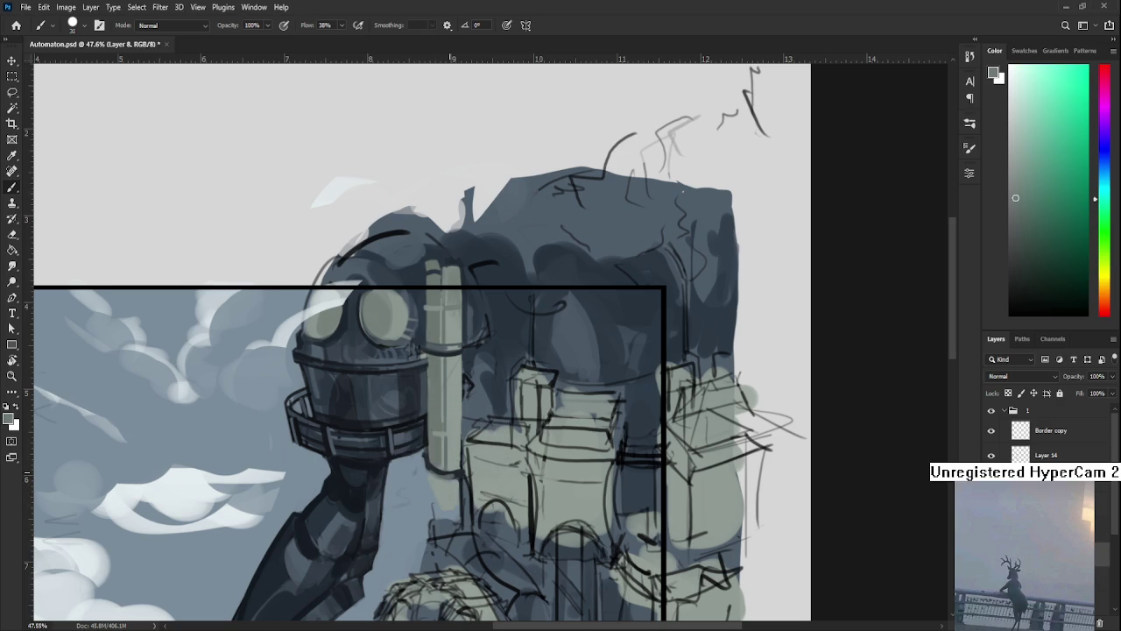
left_click(1040, 411)
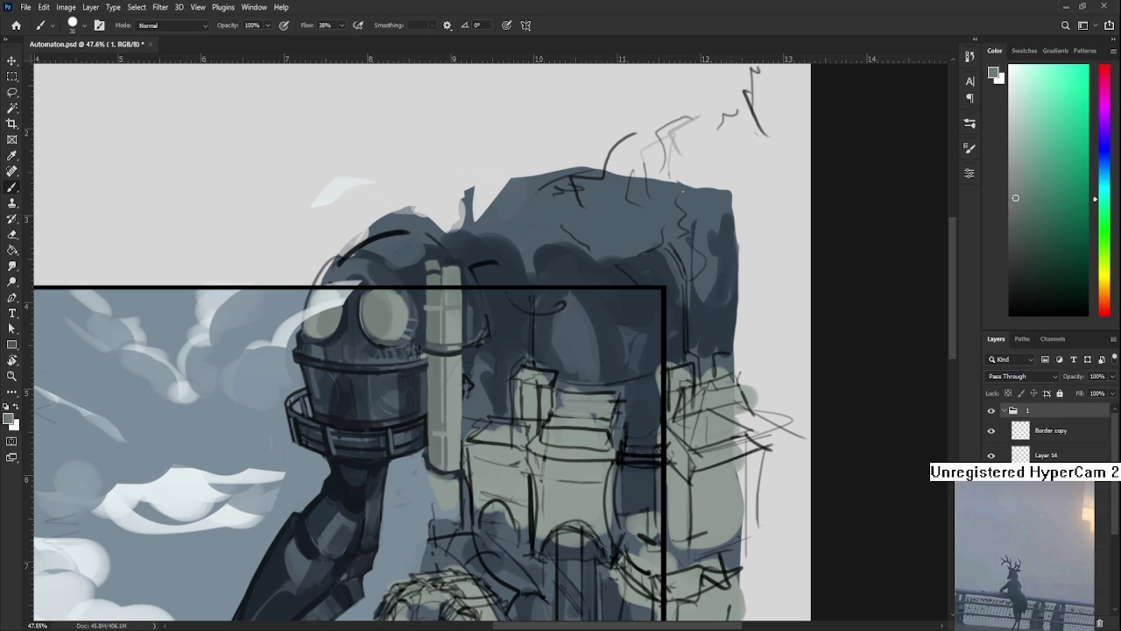
key("ctrl+u")
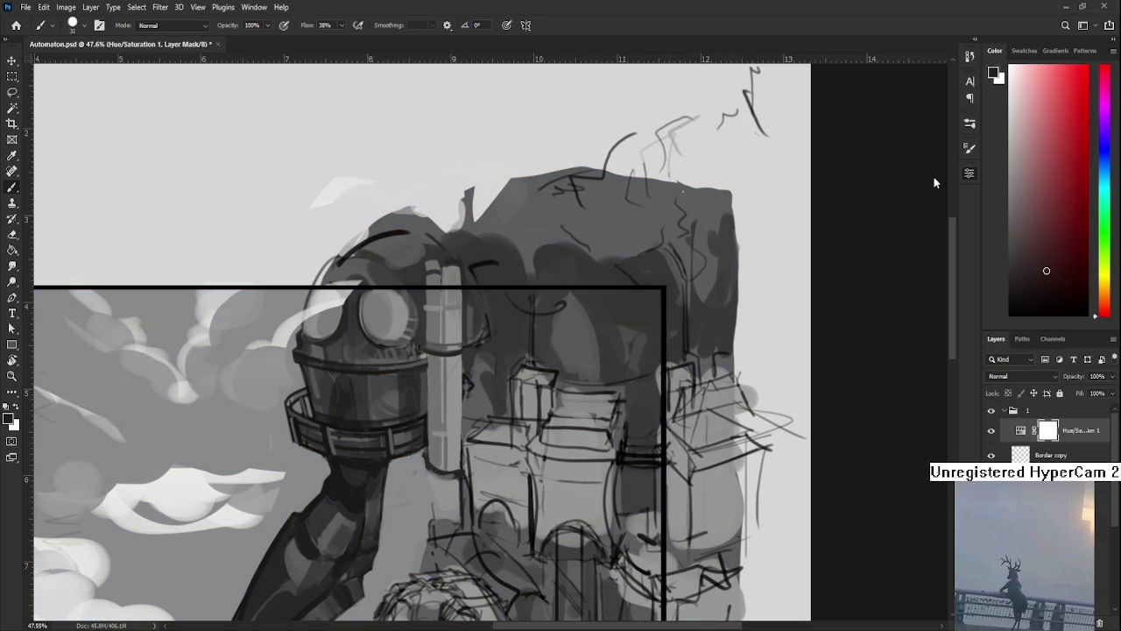
Hide the greyscale Hue/Saturation layer, extend the pale pole downward, and reselect Layer 8.
left_click(991, 430)
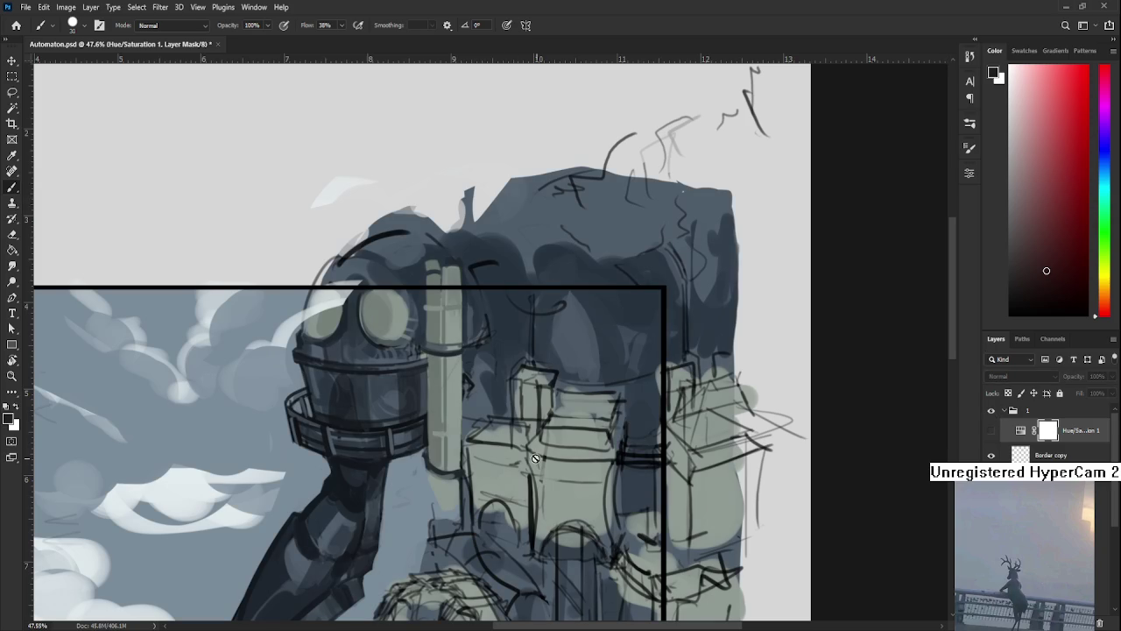
left_click(434, 459, "alt")
left_click(433, 424, "alt")
left_click_drag(433, 424, 435, 473)
scroll(1046, 434, "down", 1)
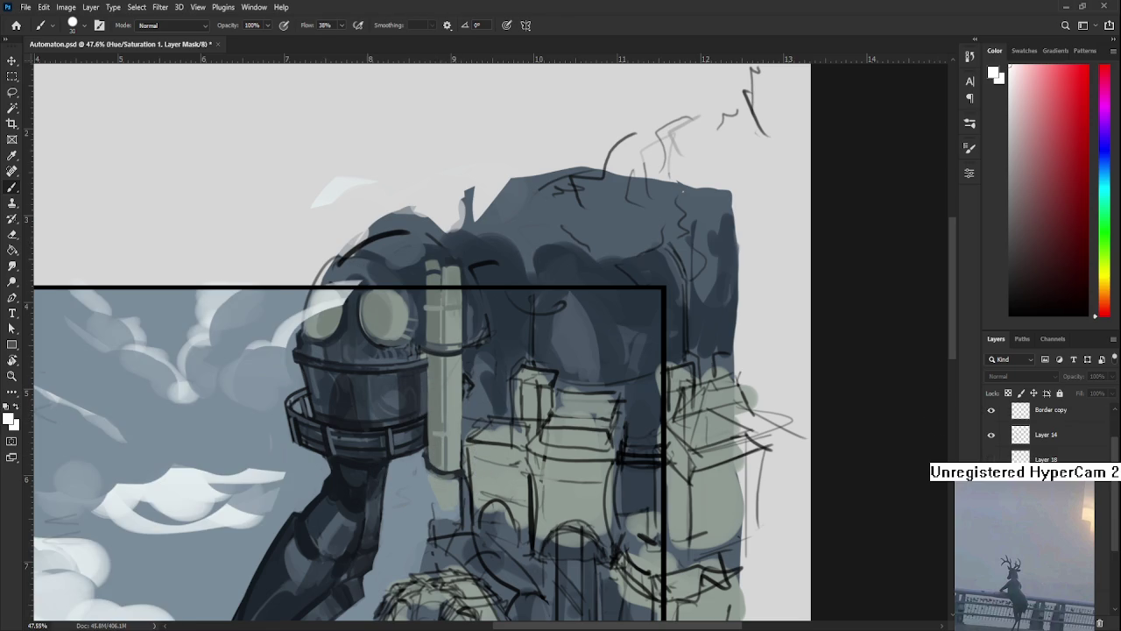
key("alt+bracketleft")
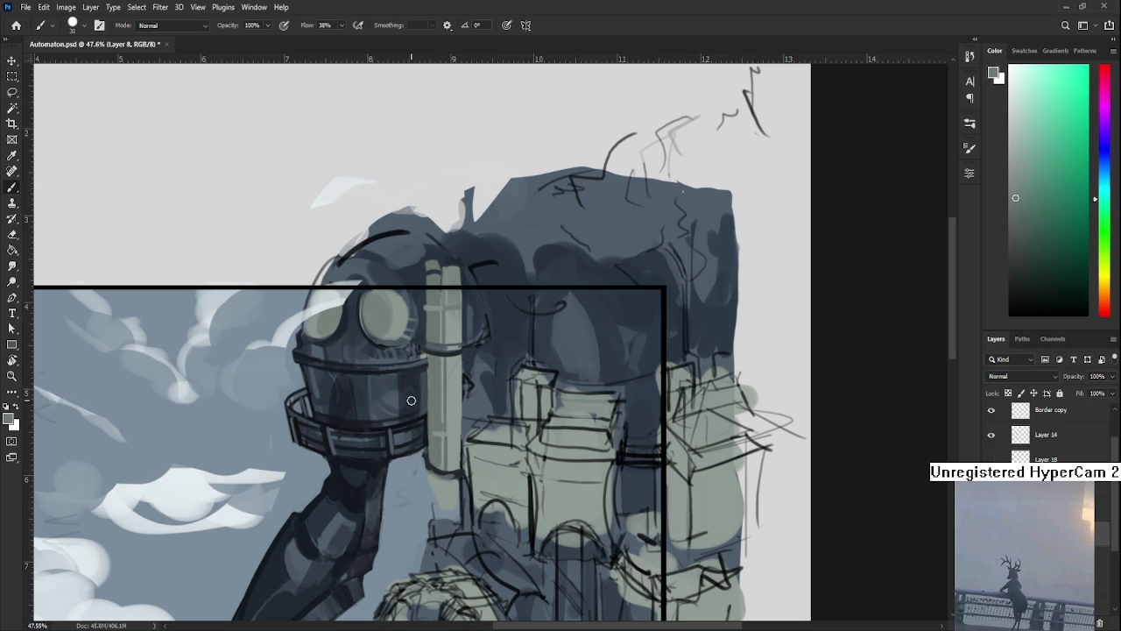
Rotate the canvas steeply and adjust the brush size while switching between tools.
left_click(408, 465, "alt")
key("r")
mouse_move(408, 464)
left_mouse_down()
mouse_move(381, 492)
mouse_move(372, 378)
mouse_move(371, 401)
left_mouse_up()
key("b")
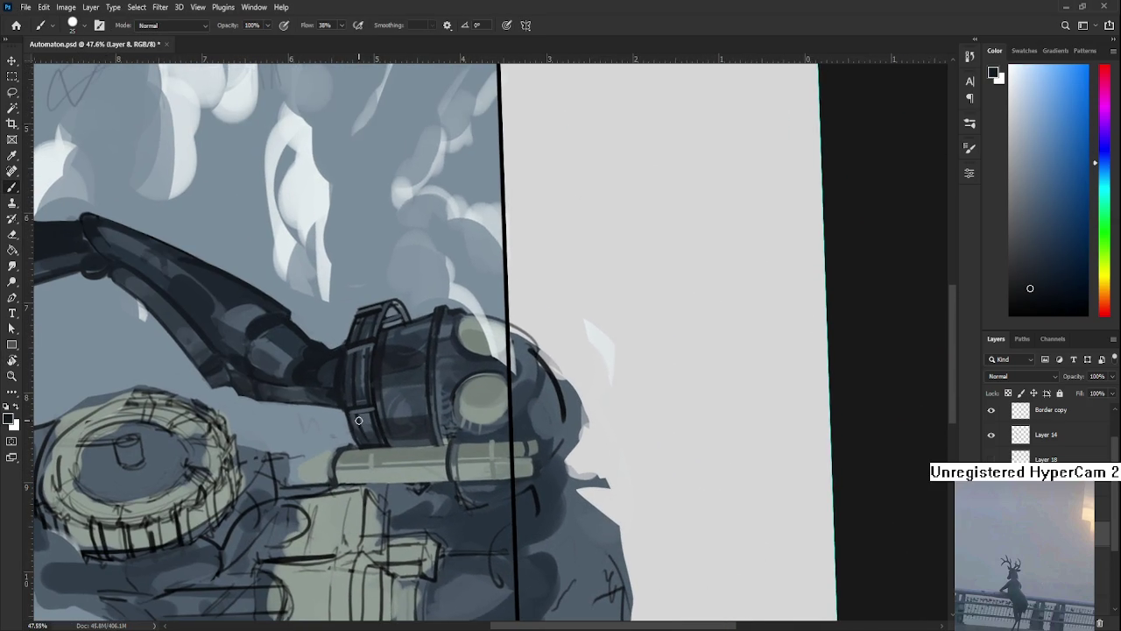
key("bracketleft")
key("e")
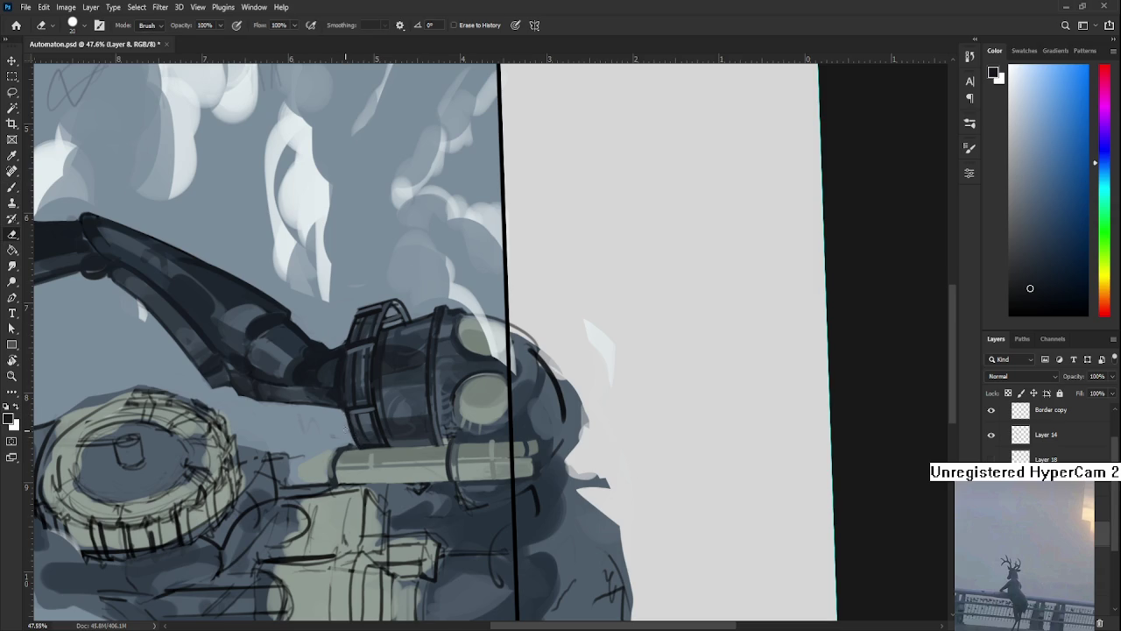
key("r")
left_click_drag(350, 430, 464, 423)
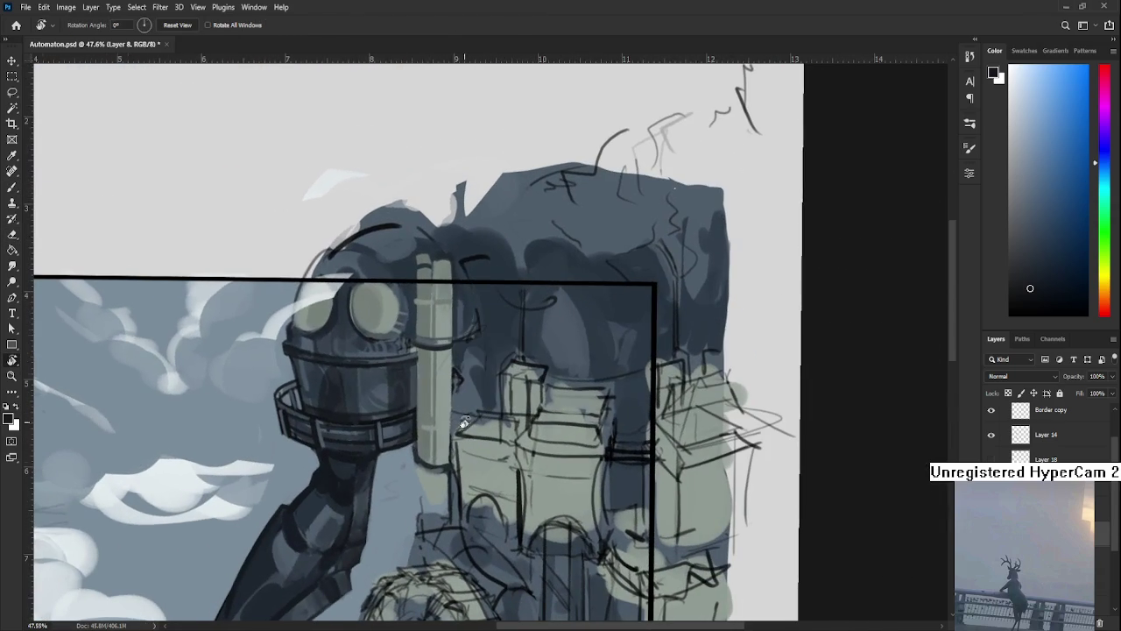
key("b")
Sample the pipe's light grey-green and dark blue-grey shadow tones.
left_click(429, 466, "alt")
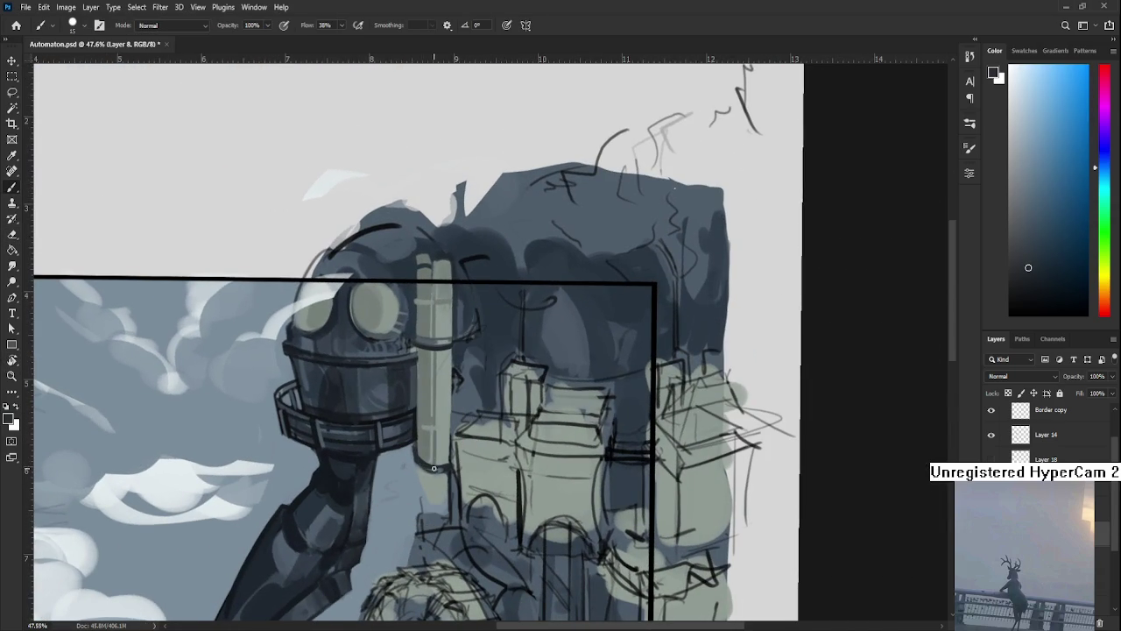
left_click(445, 467, "alt")
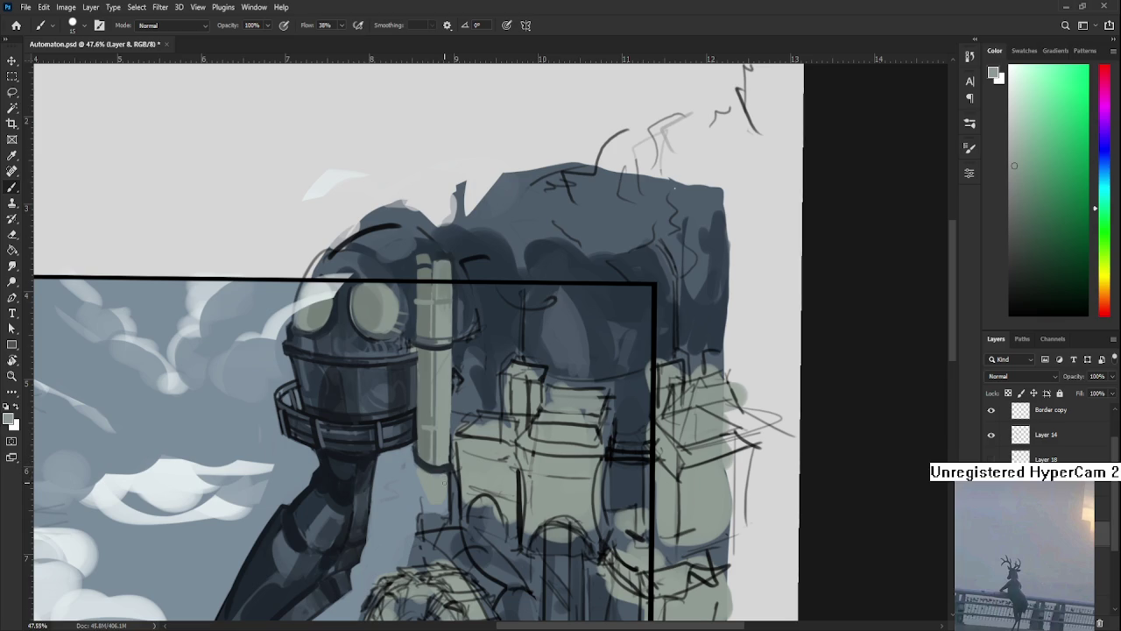
left_click(444, 464, "alt")
left_click(441, 465, "alt")
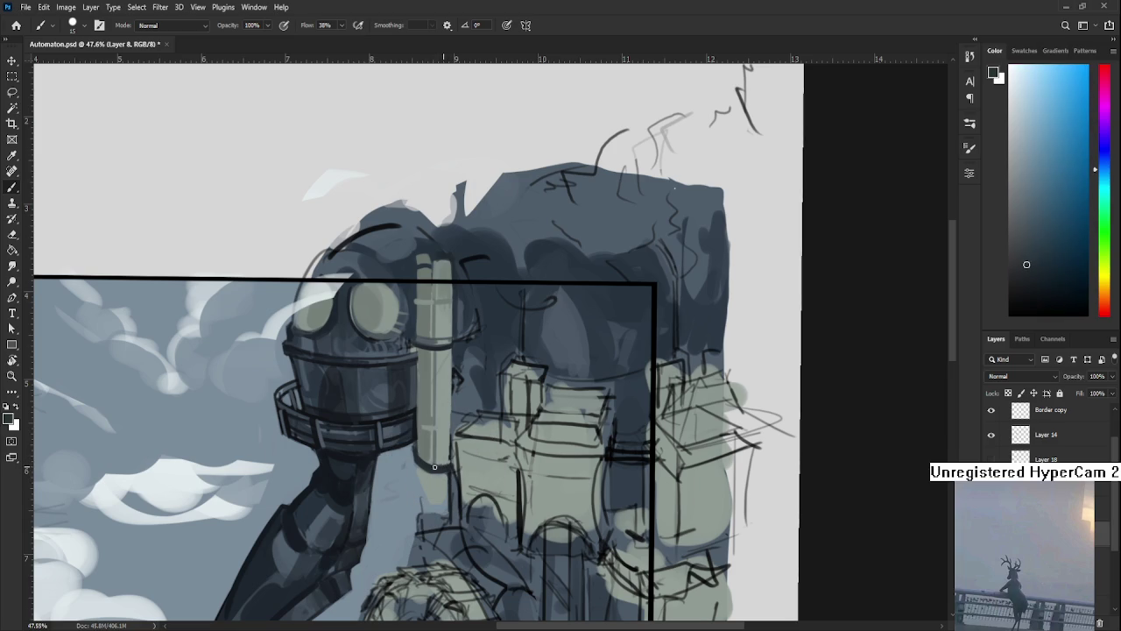
key("r")
left_click_drag(456, 438, 461, 435)
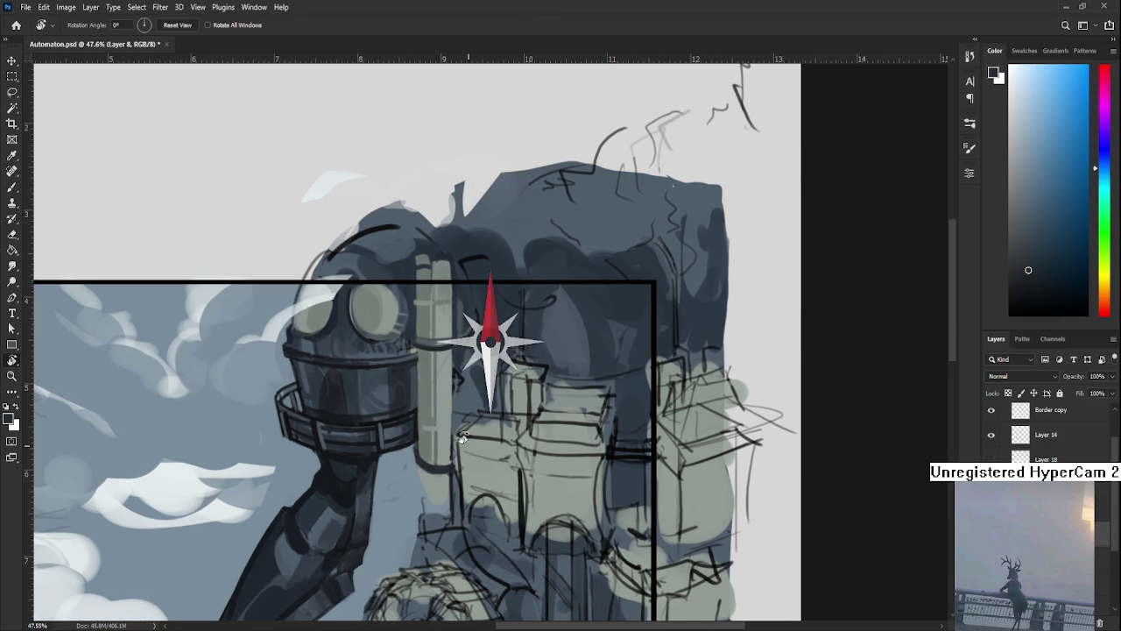
Paint light grey-green highlights along the pipe's right and left edges and dab dark at its base.
key("b")
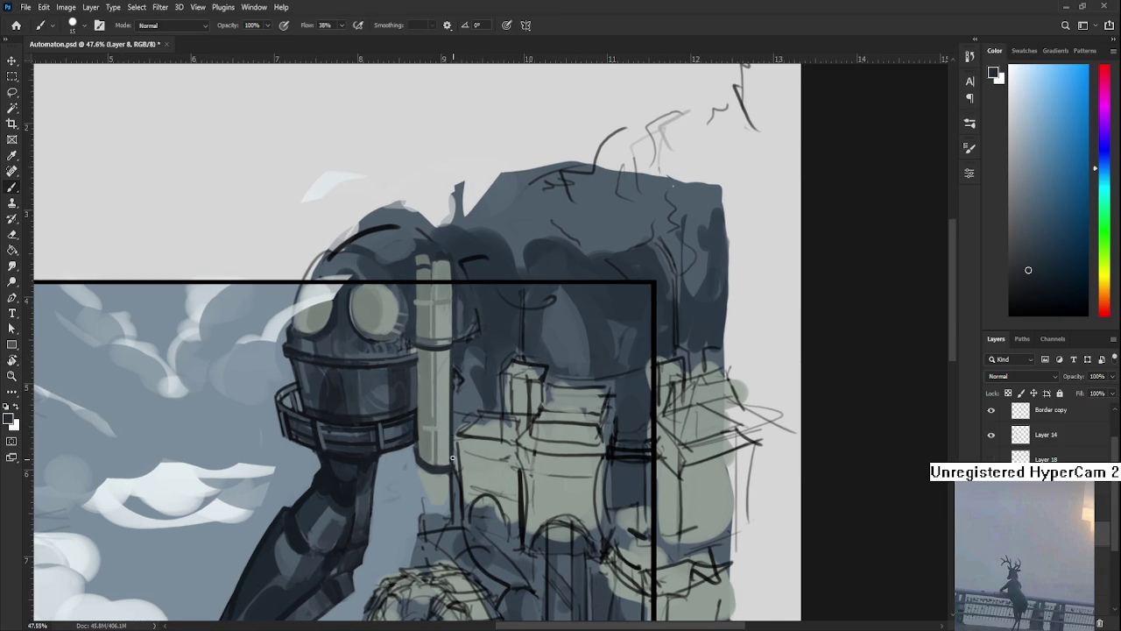
left_click(443, 368, "alt")
mouse_move(449, 426)
left_mouse_down()
mouse_move(447, 348)
mouse_move(421, 457)
mouse_move(418, 351)
left_mouse_up()
left_click(427, 364, "alt")
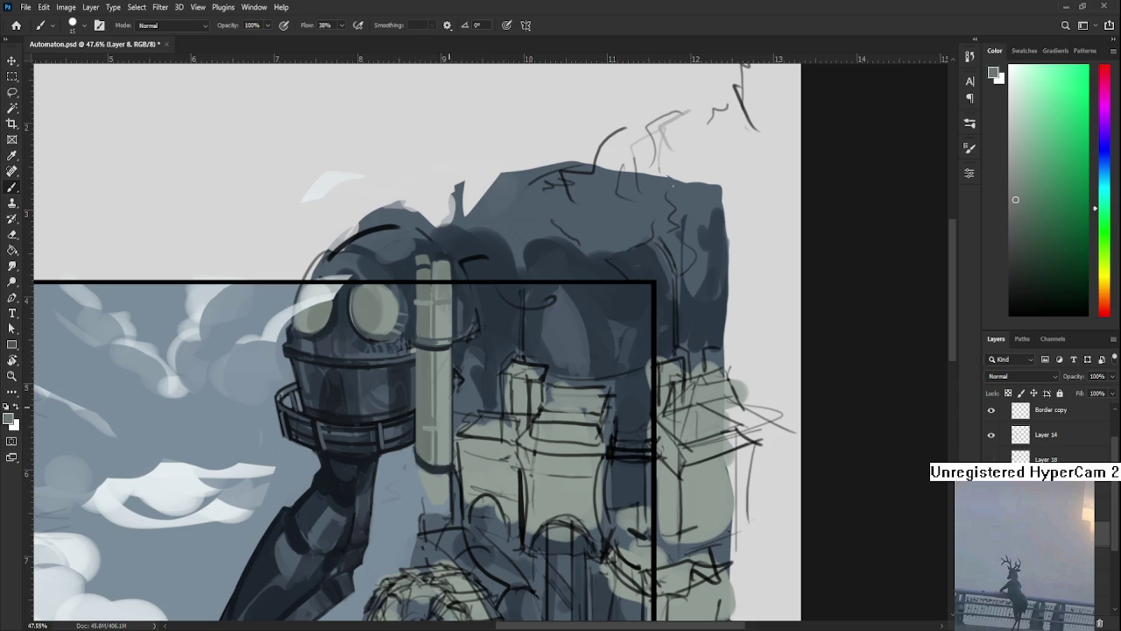
left_click(429, 440, "alt")
left_click_drag(449, 466, 447, 471)
left_click(427, 448, "alt")
Turn the canvas about 67° and back, sampling the pipe's light grey-green and dark blue-grey.
left_click(435, 469, "alt")
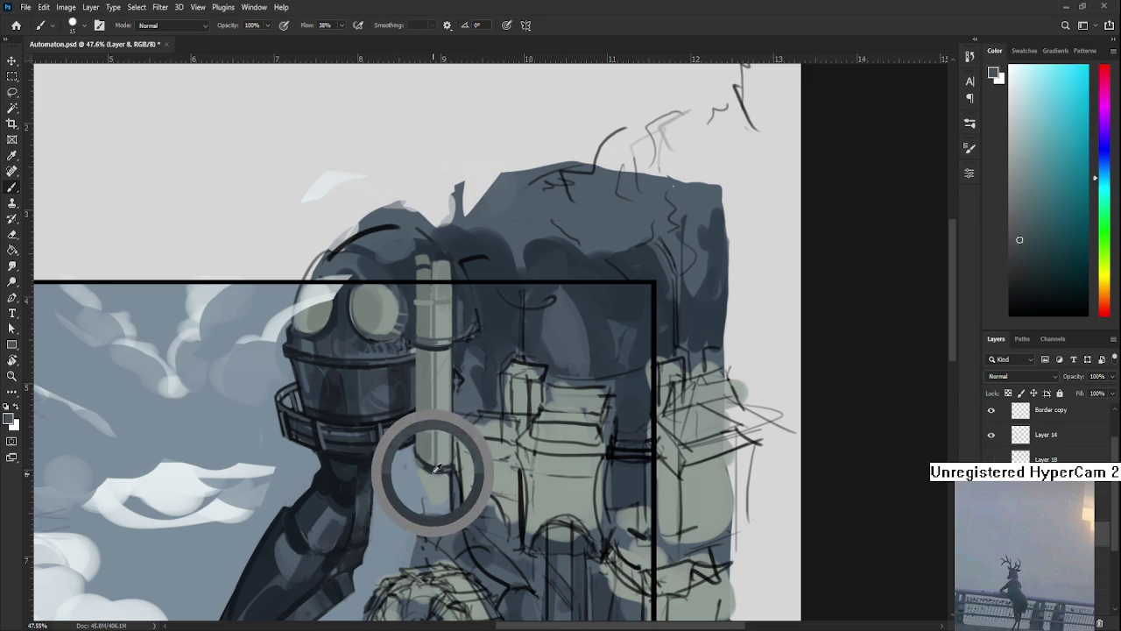
key("r")
left_click_drag(436, 469, 397, 454)
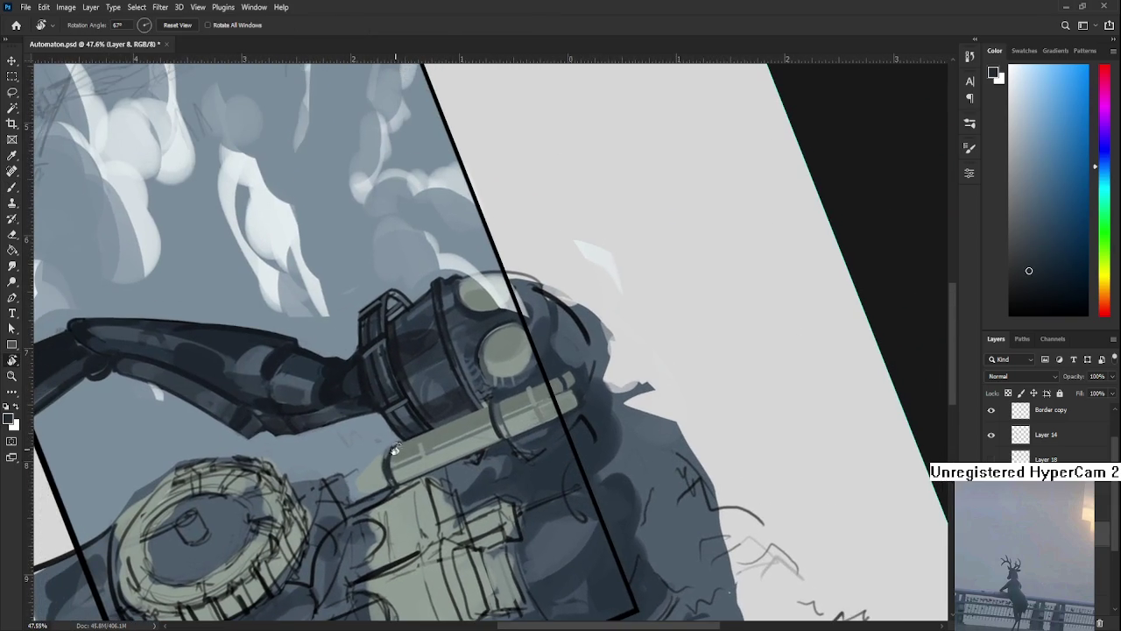
key("b")
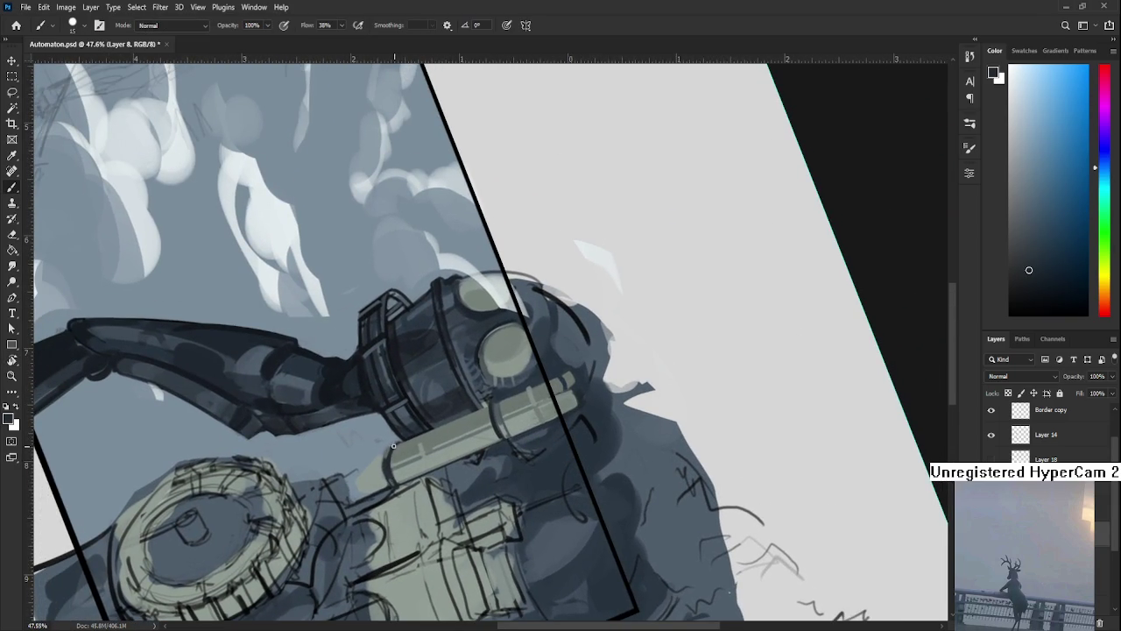
left_click(377, 467, "alt")
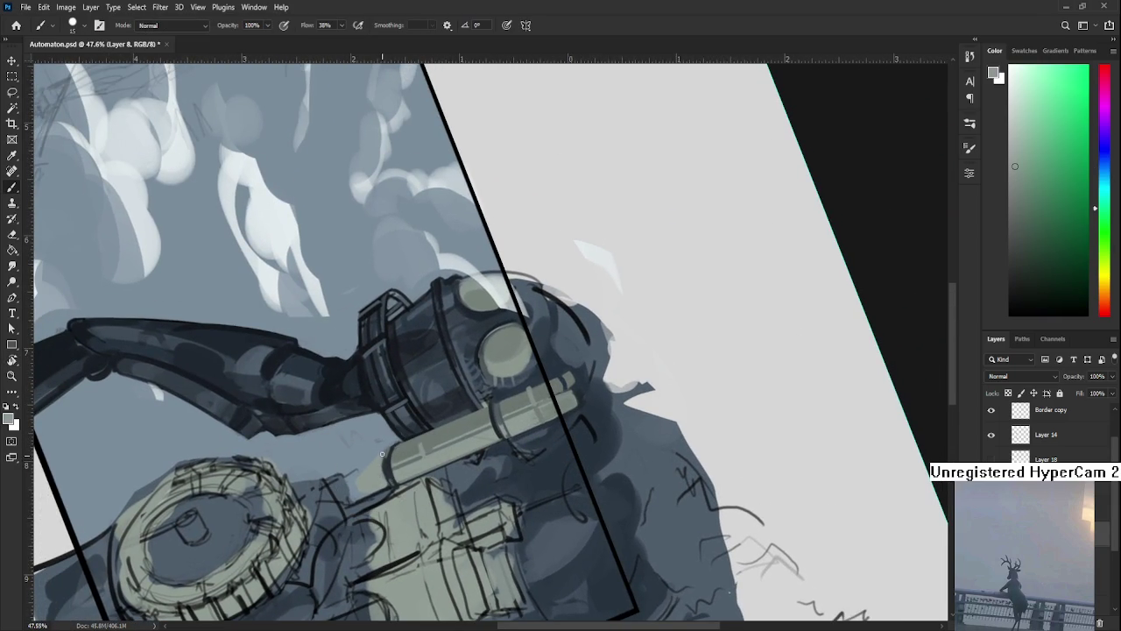
left_click(386, 464, "alt")
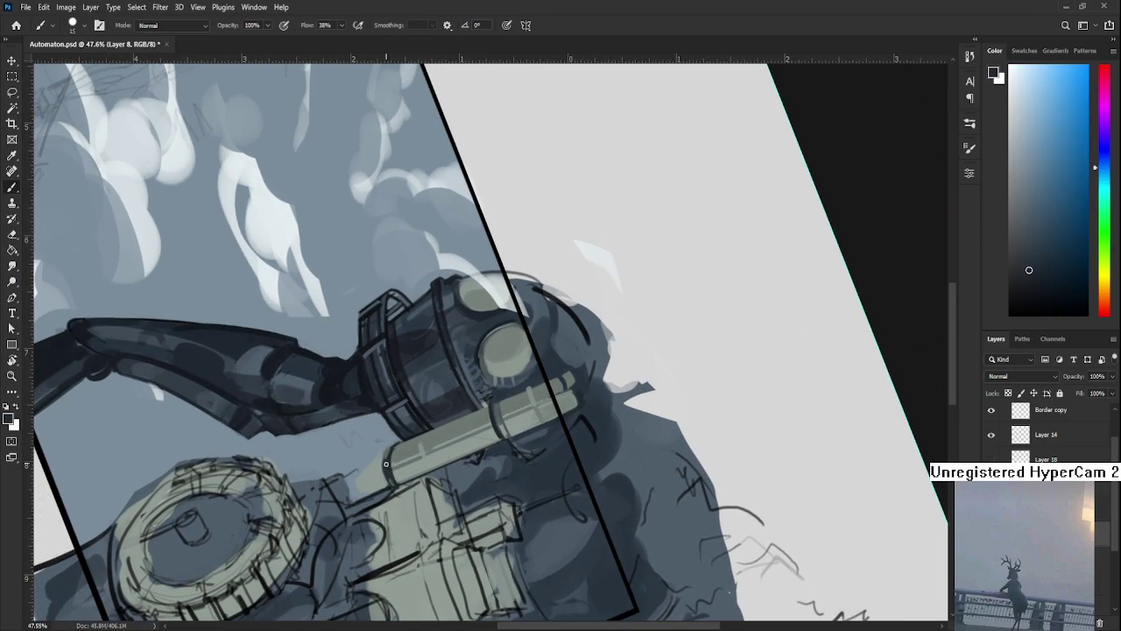
key("r")
mouse_move(386, 464)
left_mouse_down()
mouse_move(537, 436)
mouse_move(443, 490)
left_mouse_up()
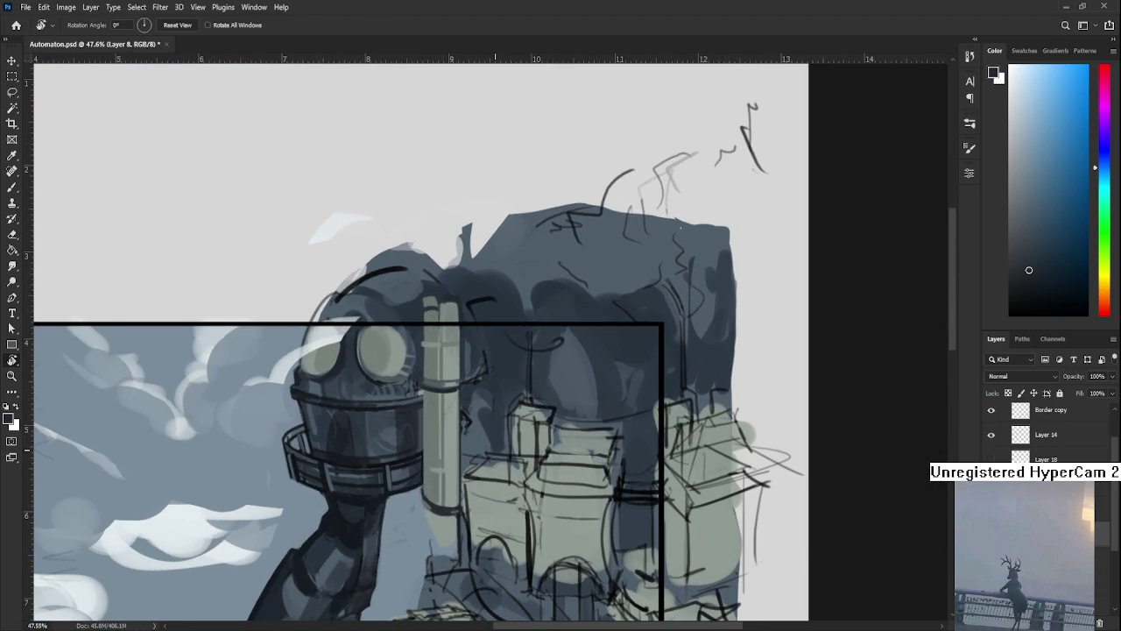
scroll(486, 438, "down", 1)
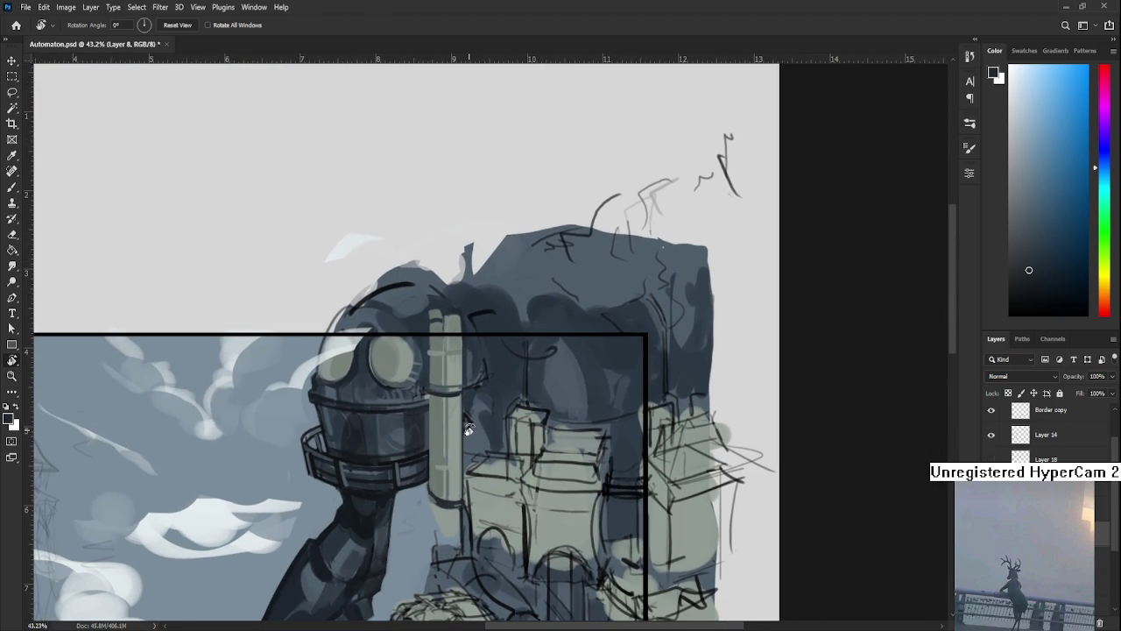
scroll(459, 431, "up", 2)
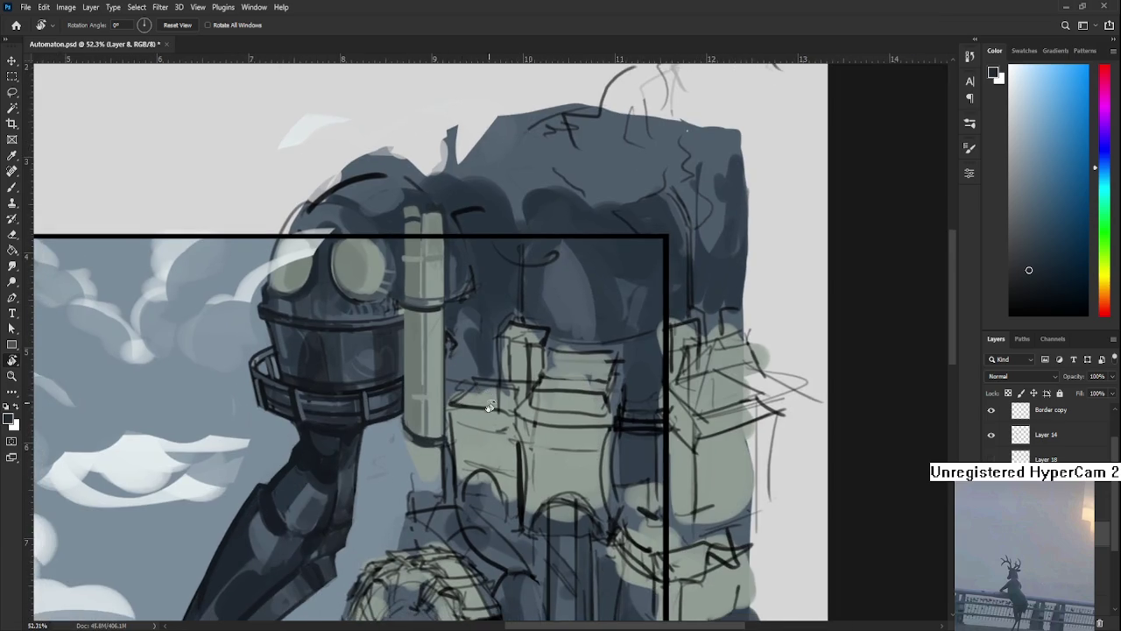
mouse_move(457, 431)
left_mouse_down()
mouse_move(334, 395)
mouse_move(404, 411)
left_mouse_up()
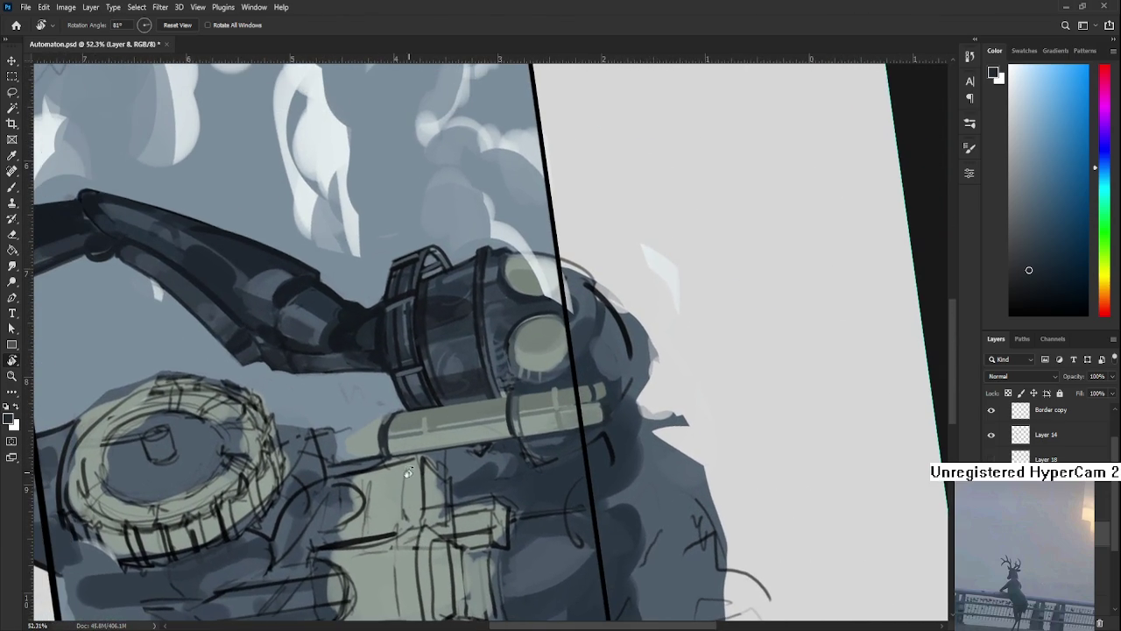
Paint a dark band on the pipe's lower end with light grey-green touch-ups.
left_click(403, 412, "alt")
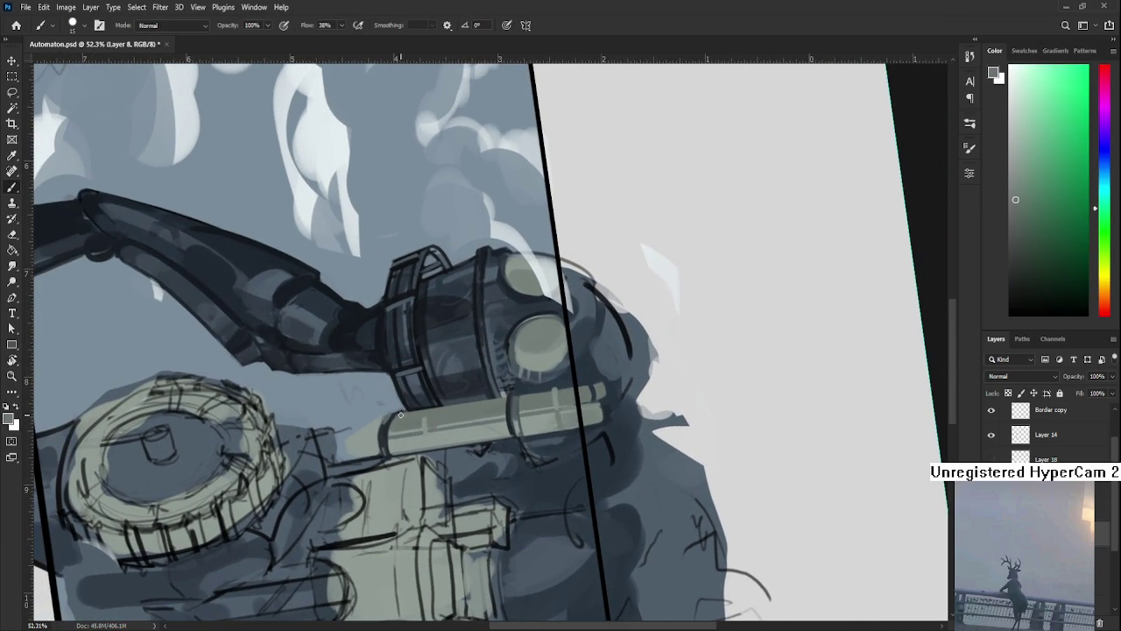
left_click(397, 425, "alt")
left_click(390, 429, "alt")
left_click(387, 428, "alt")
left_click(382, 428, "alt")
left_click(384, 430, "alt")
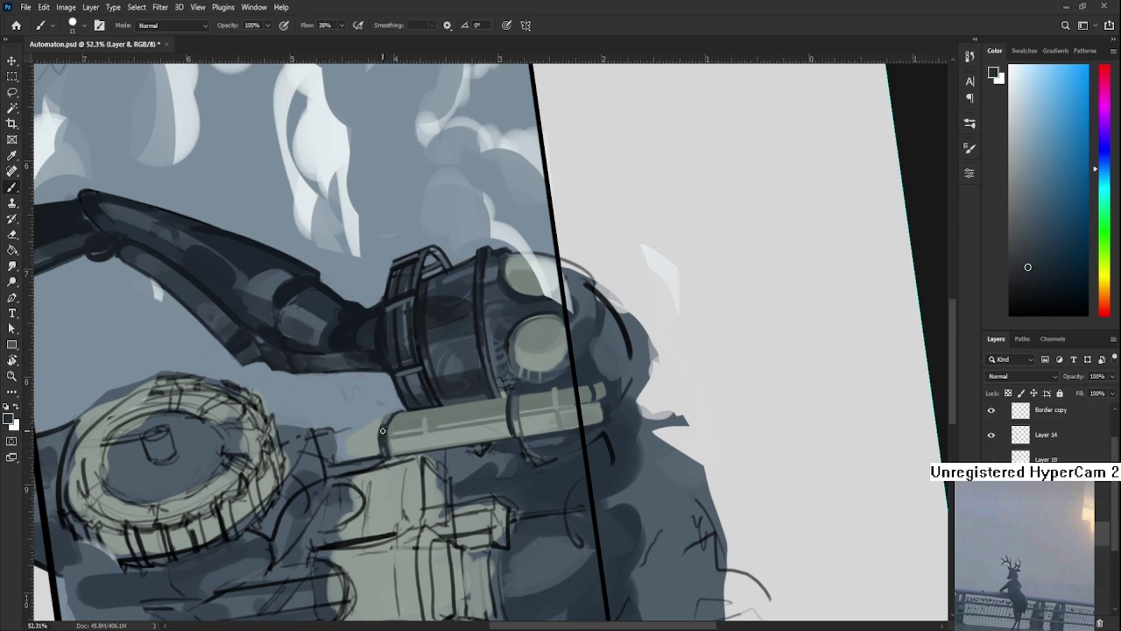
left_click(390, 434, "alt")
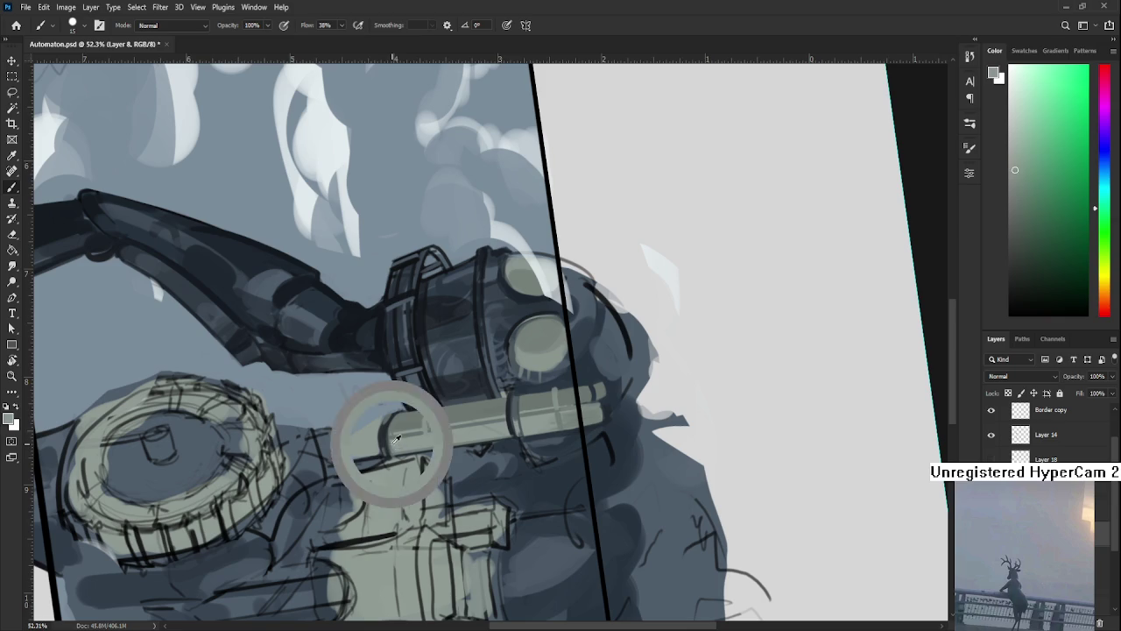
left_click(388, 428, "alt")
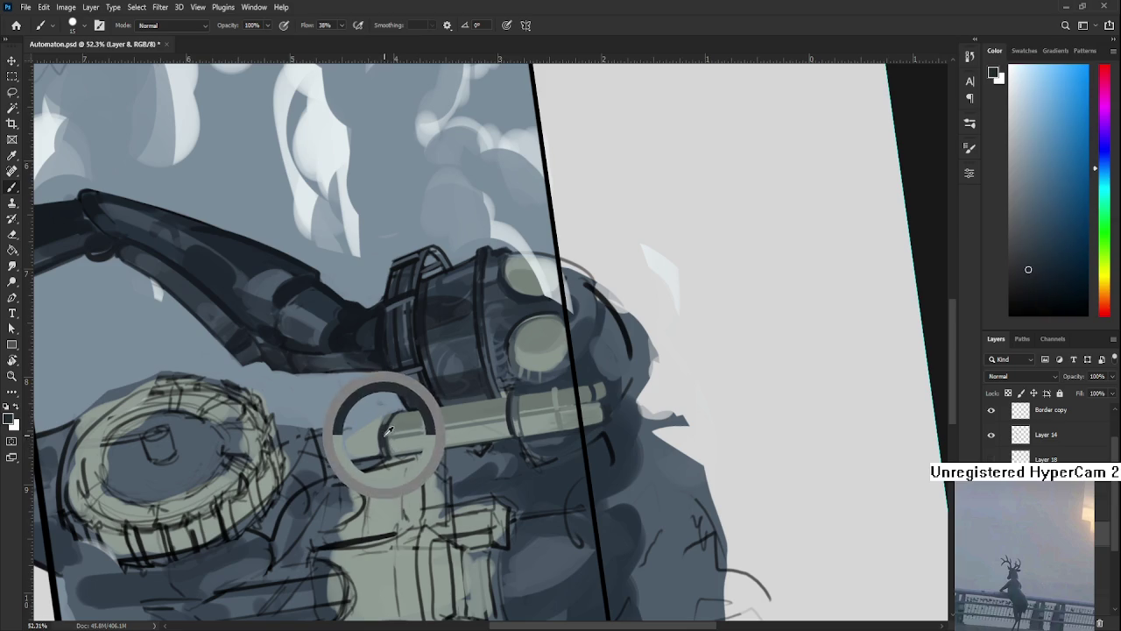
left_click(389, 429, "alt")
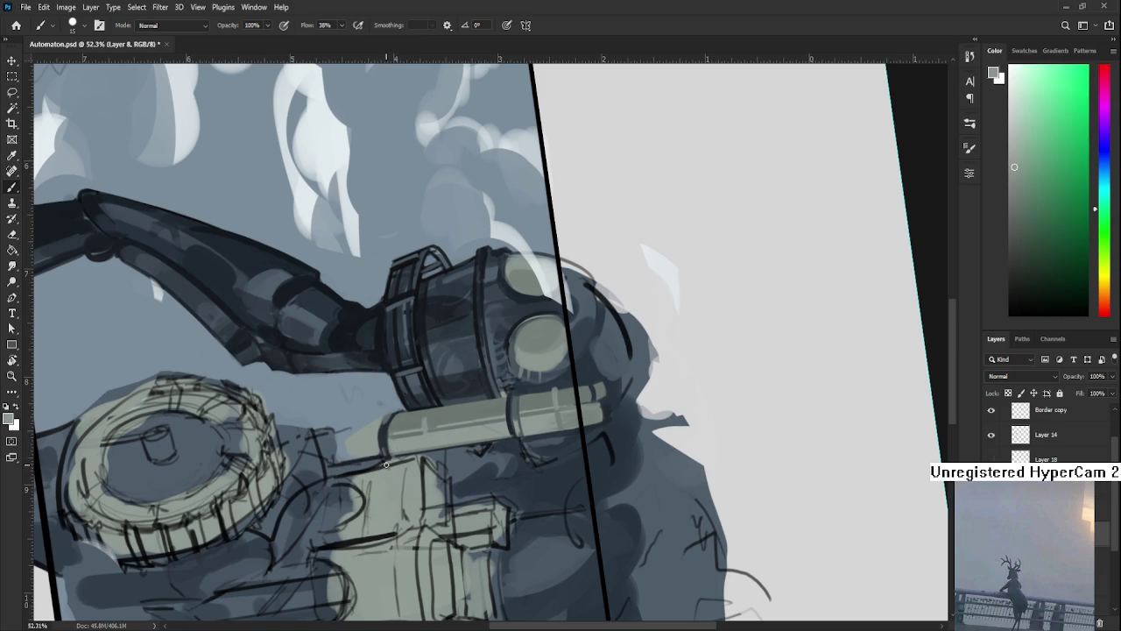
key("r")
mouse_move(382, 467)
left_mouse_down()
mouse_move(422, 493)
mouse_move(481, 431)
mouse_move(482, 414)
left_mouse_up()
Touch up the pipe's rounded end, alternating dark blue-grey and light grey-green.
scroll(394, 415, "up", 3)
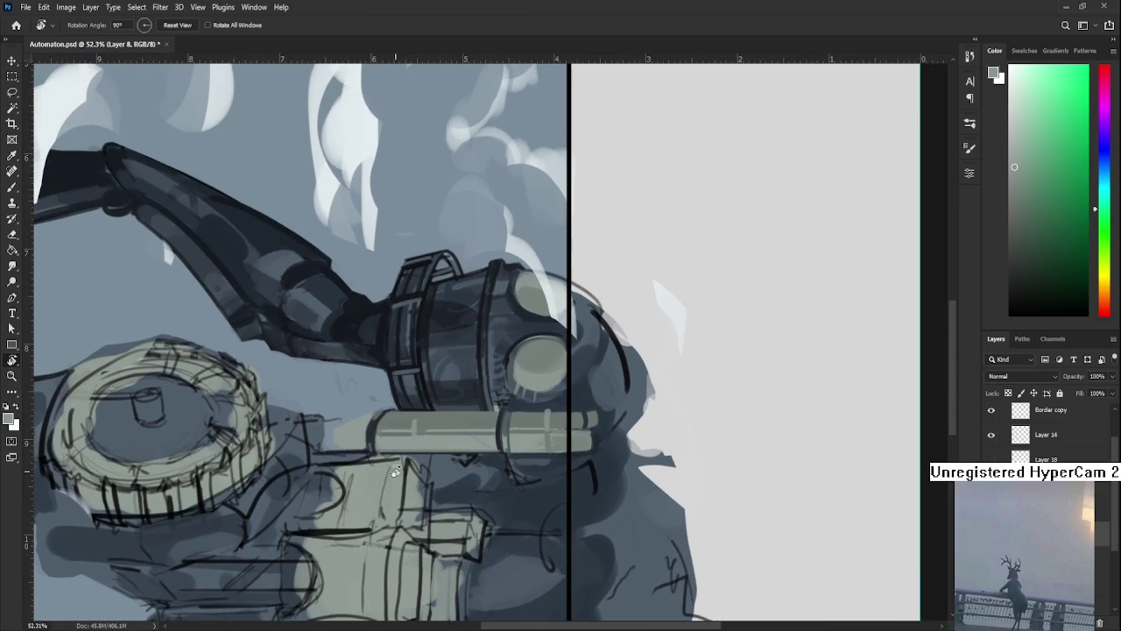
key("b")
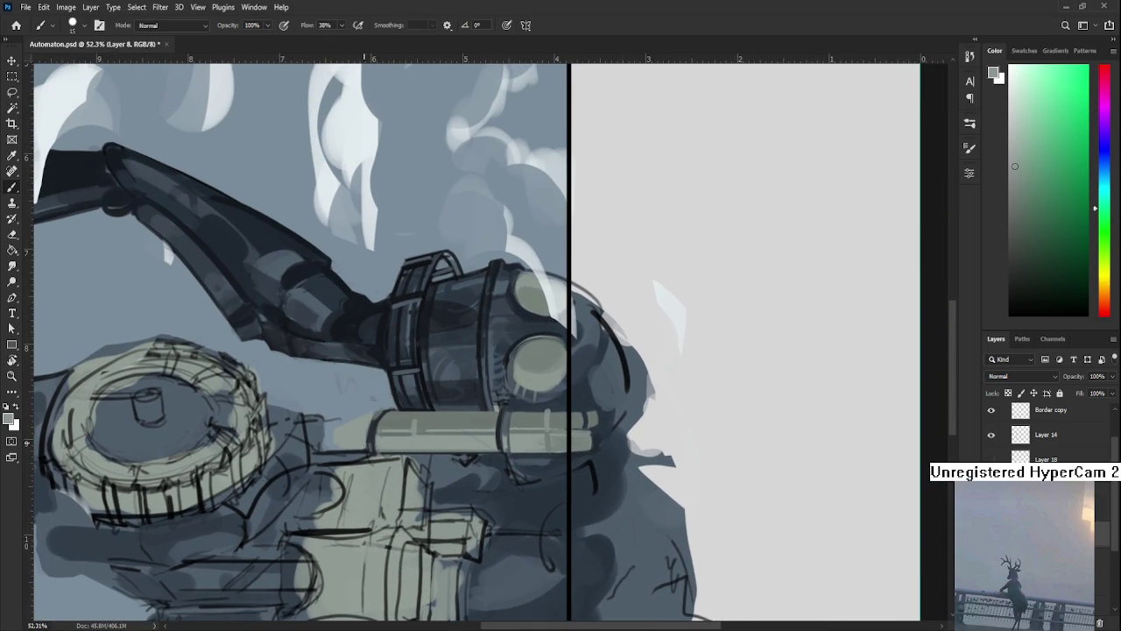
left_click(377, 424, "alt")
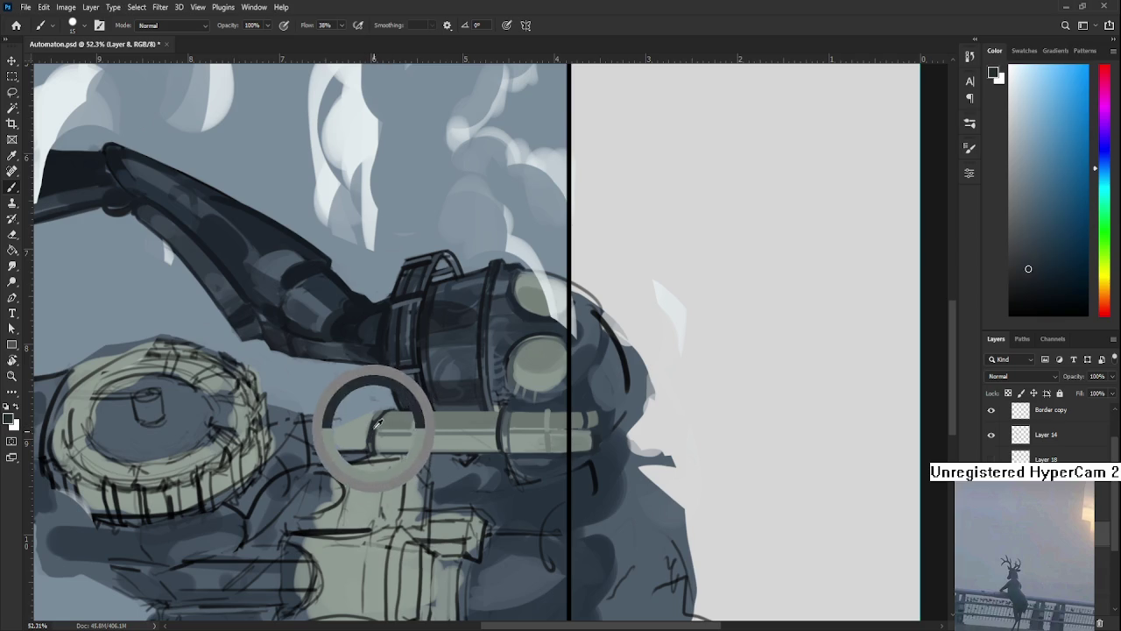
left_click(366, 427, "alt")
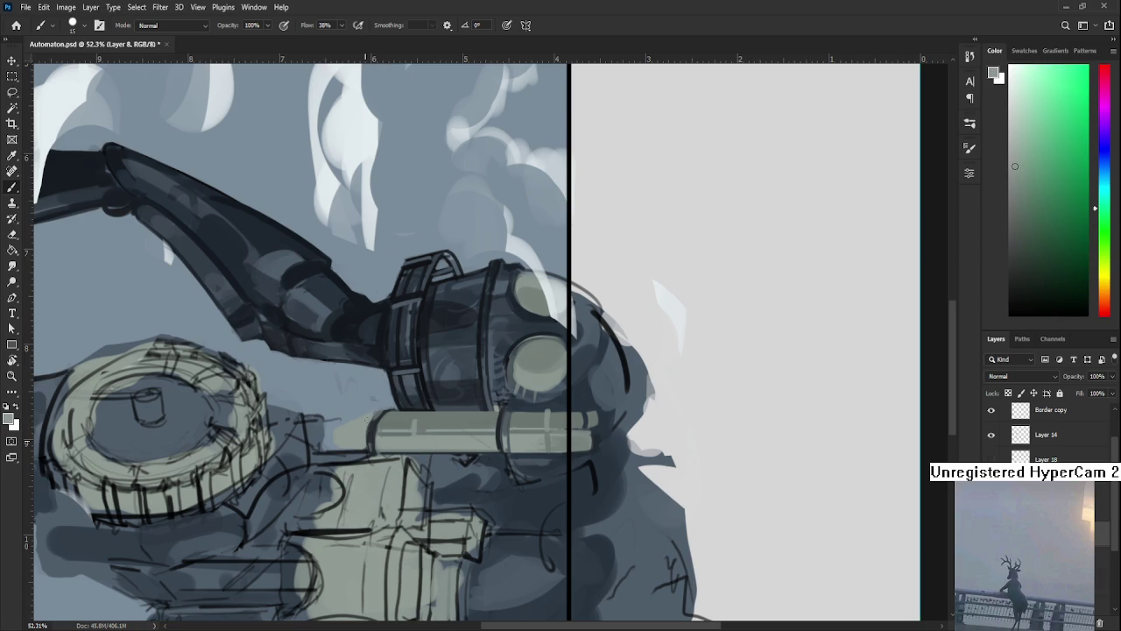
left_click(375, 424, "alt")
left_click(371, 421, "alt")
left_click(375, 424, "alt")
left_click(379, 421, "alt")
left_click(376, 422, "alt")
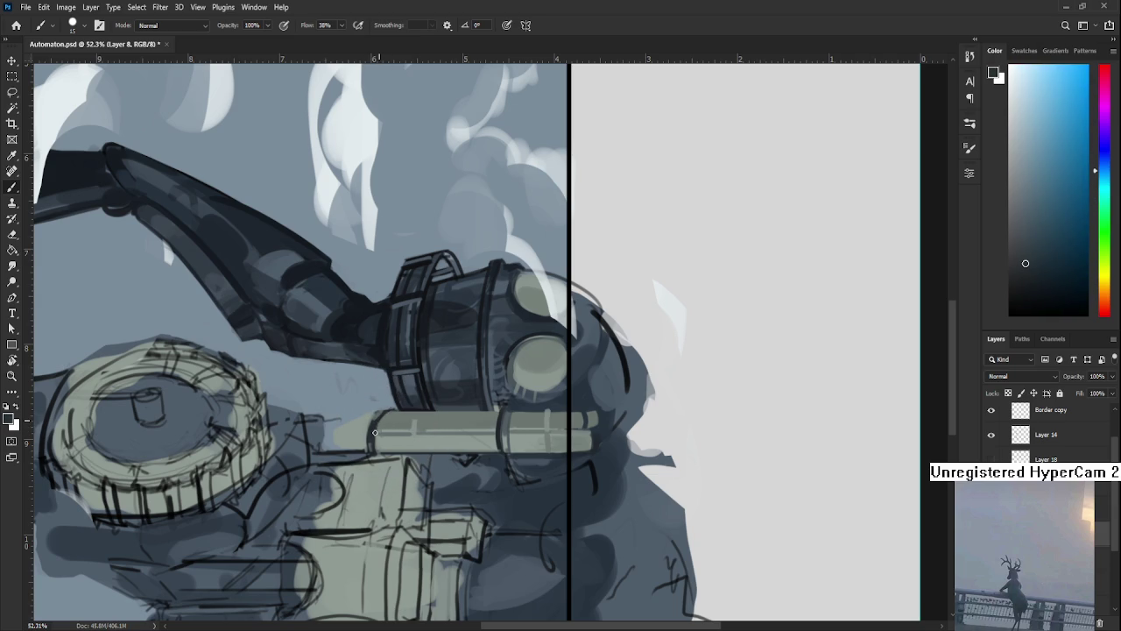
Paint over the dark rim with light grey-green until the pipe cap reads clean.
left_click(379, 430, "alt")
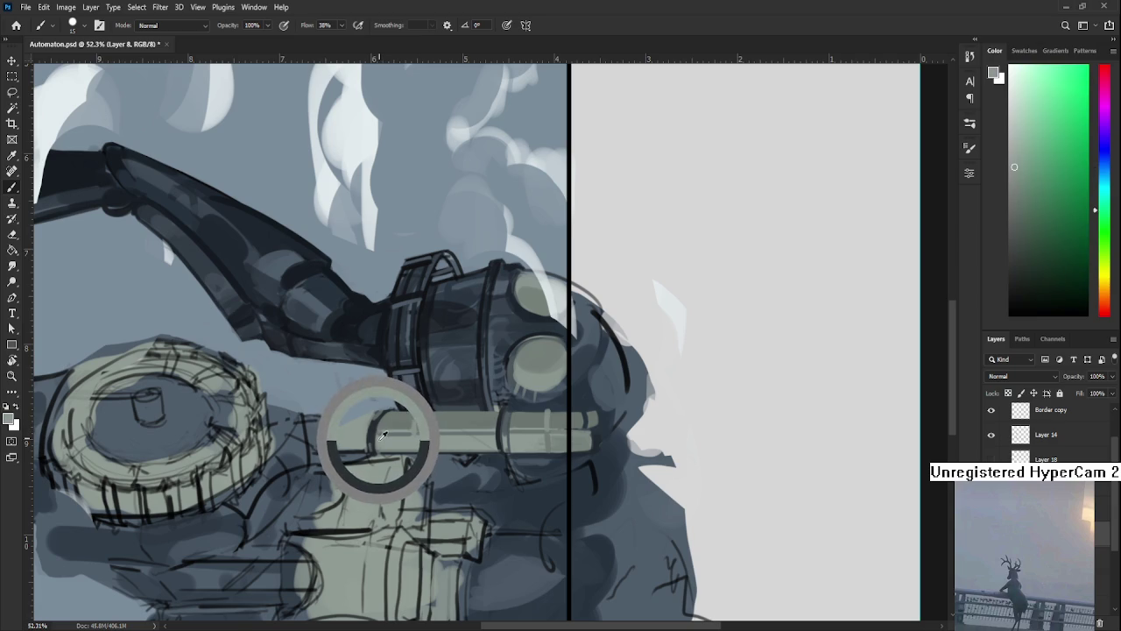
left_click(380, 423, "alt")
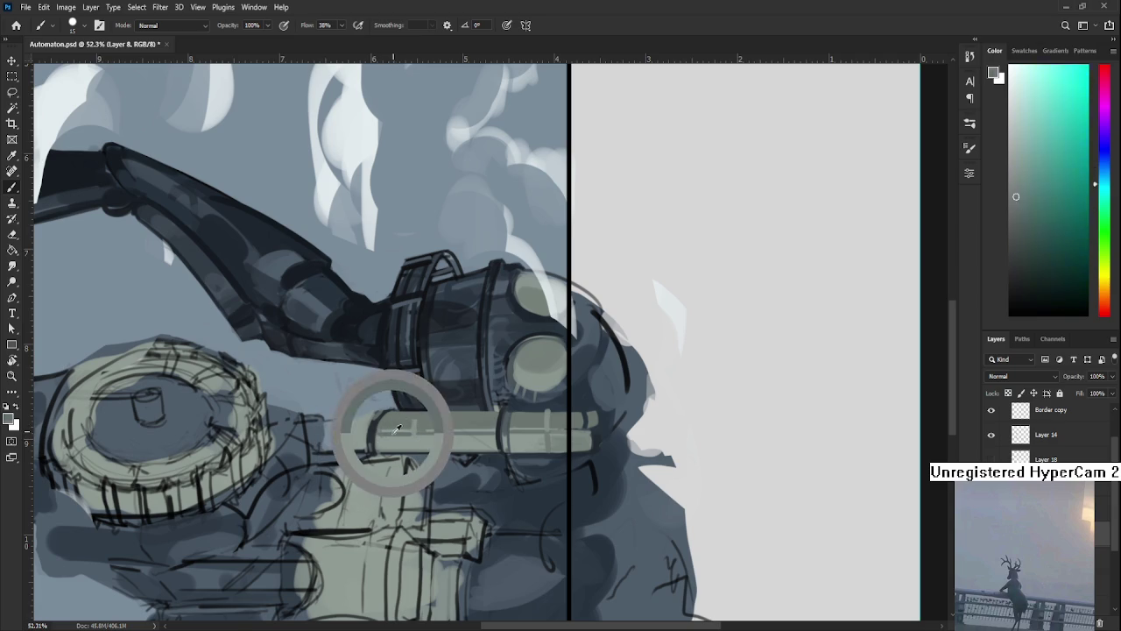
left_click(371, 422, "alt")
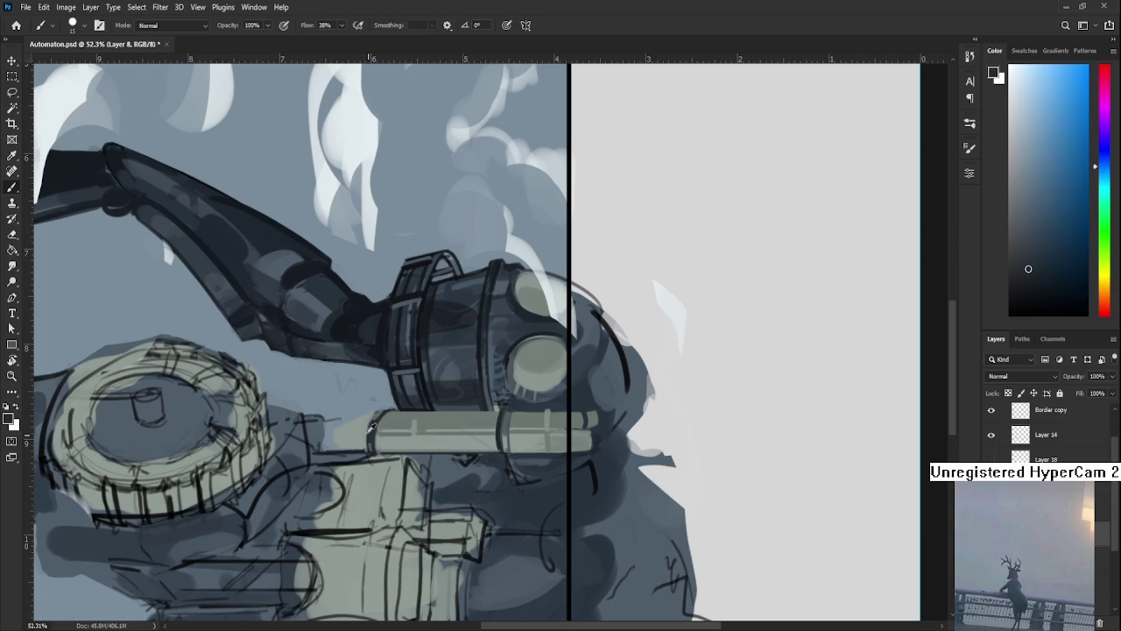
left_click(372, 429, "alt")
left_click(372, 413, "alt")
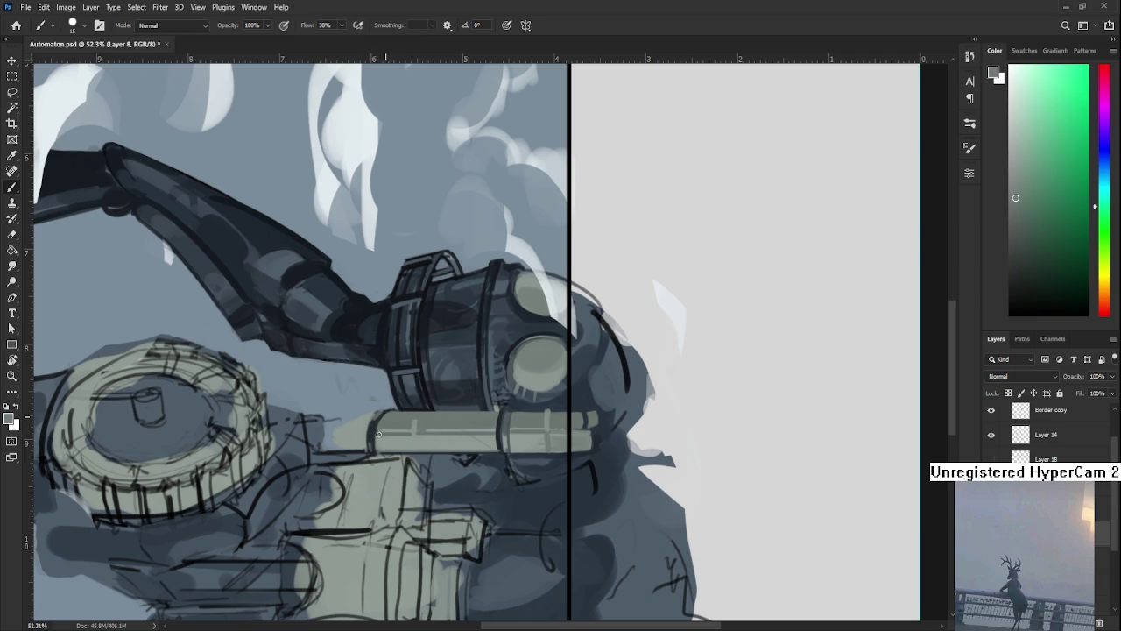
left_click(380, 452, "alt")
left_click(382, 427, "alt")
key("r")
mouse_move(386, 420)
left_mouse_down()
mouse_move(414, 409)
mouse_move(431, 432)
left_mouse_up()
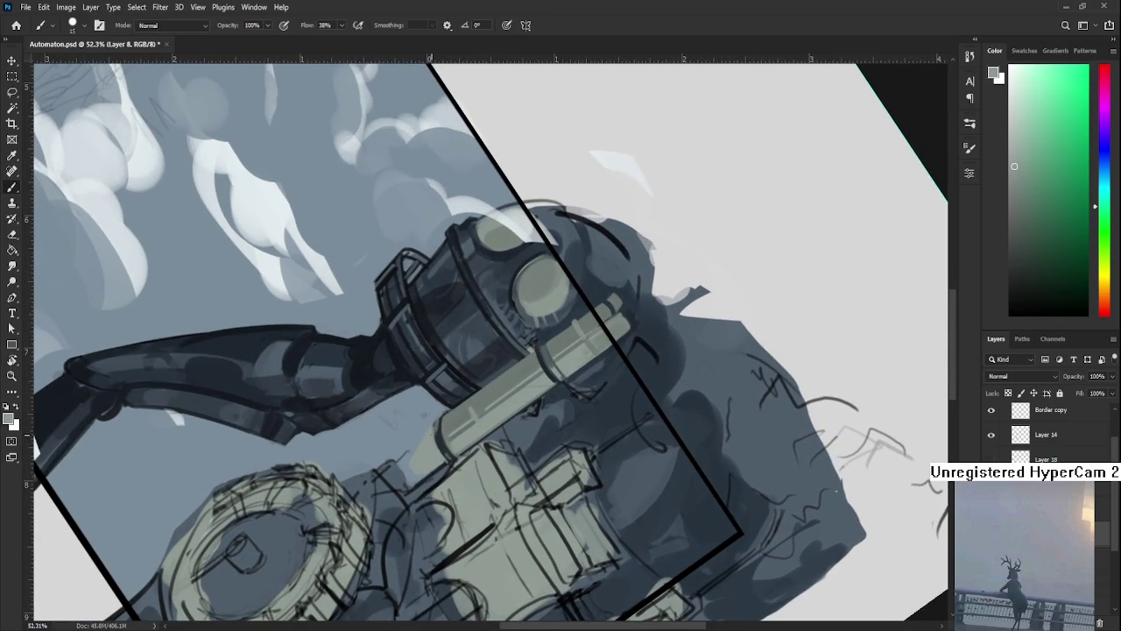
Try dark blue-grey and teal samples near the pipe, then settle on a blue tone.
left_click(422, 426, "alt")
left_click(429, 429, "alt")
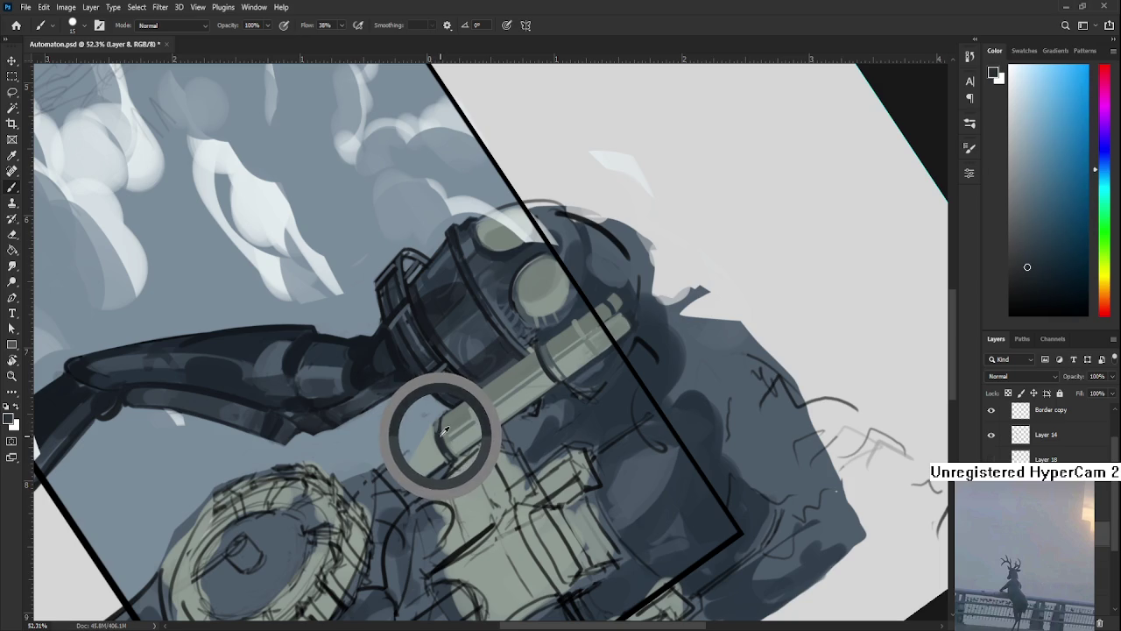
left_click(443, 429, "alt")
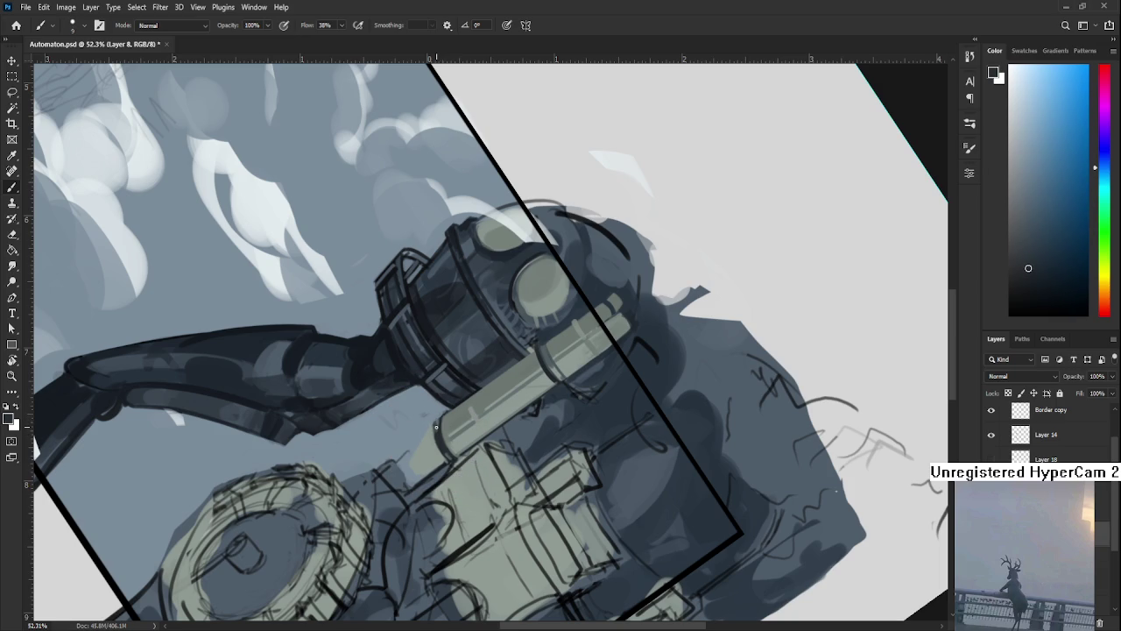
left_click(438, 430, "alt")
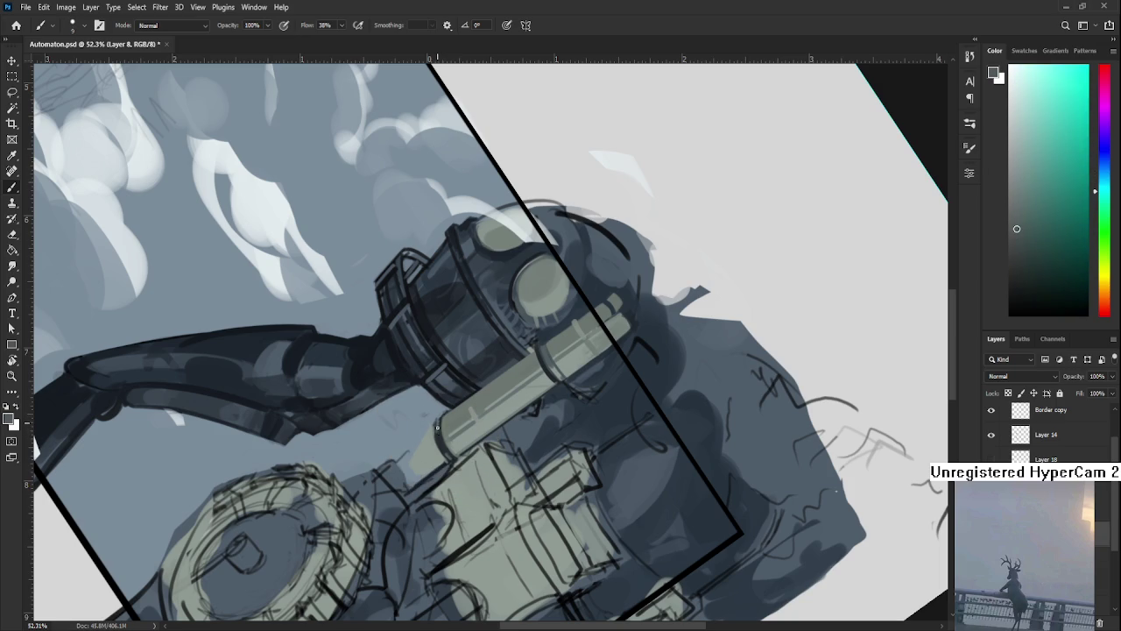
left_click(438, 422, "alt")
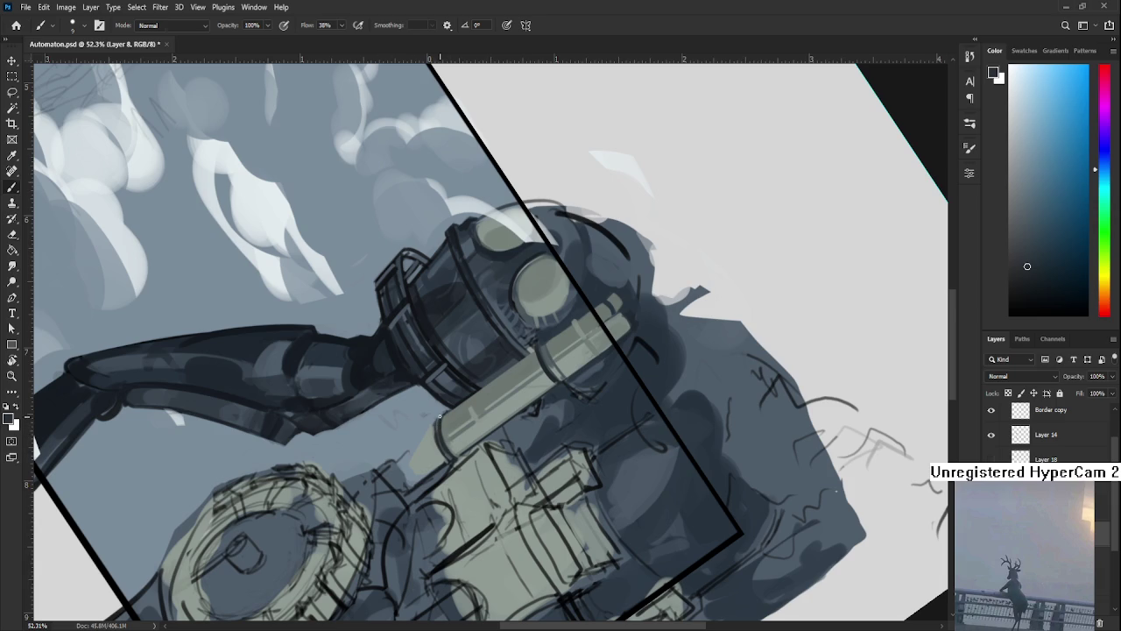
key("e")
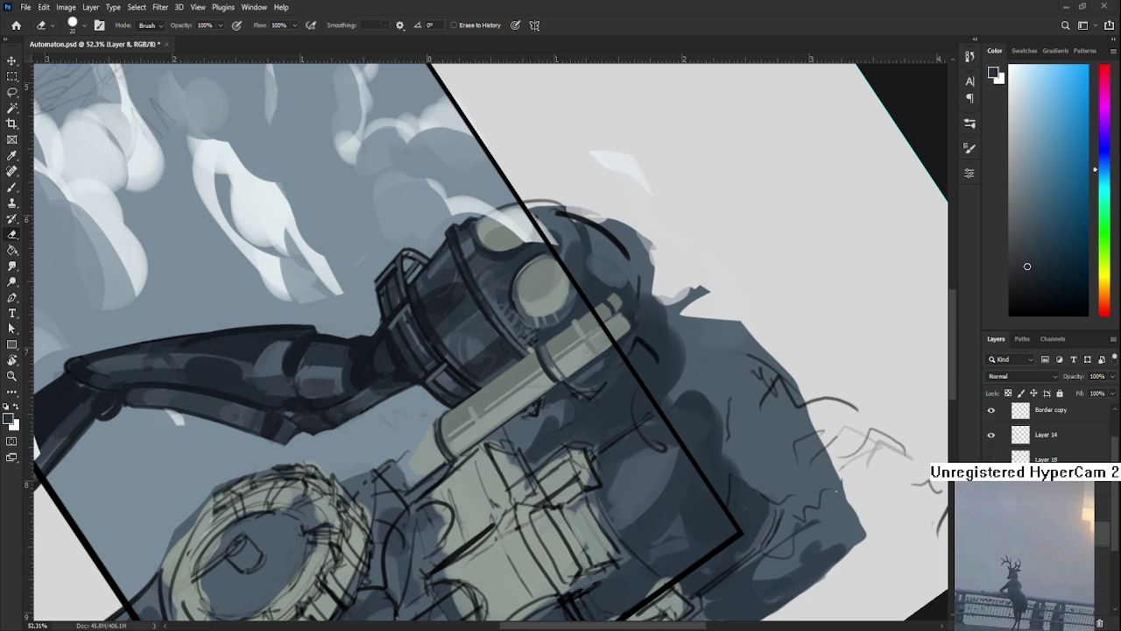
Zoom in and rotate the canvas so the robot's head stands upright.
key("r")
mouse_move(502, 493)
left_mouse_down()
mouse_move(406, 423)
mouse_move(409, 441)
mouse_move(488, 473)
mouse_move(500, 490)
mouse_move(491, 463)
left_mouse_up()
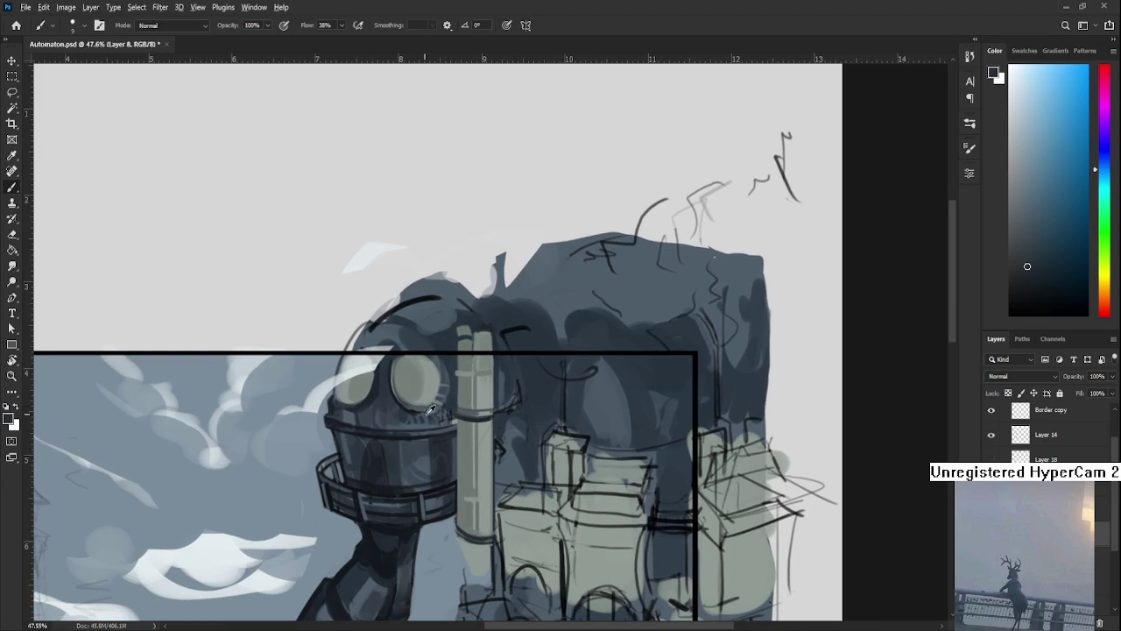
left_click(330, 399, "alt")
left_click(330, 400, "alt")
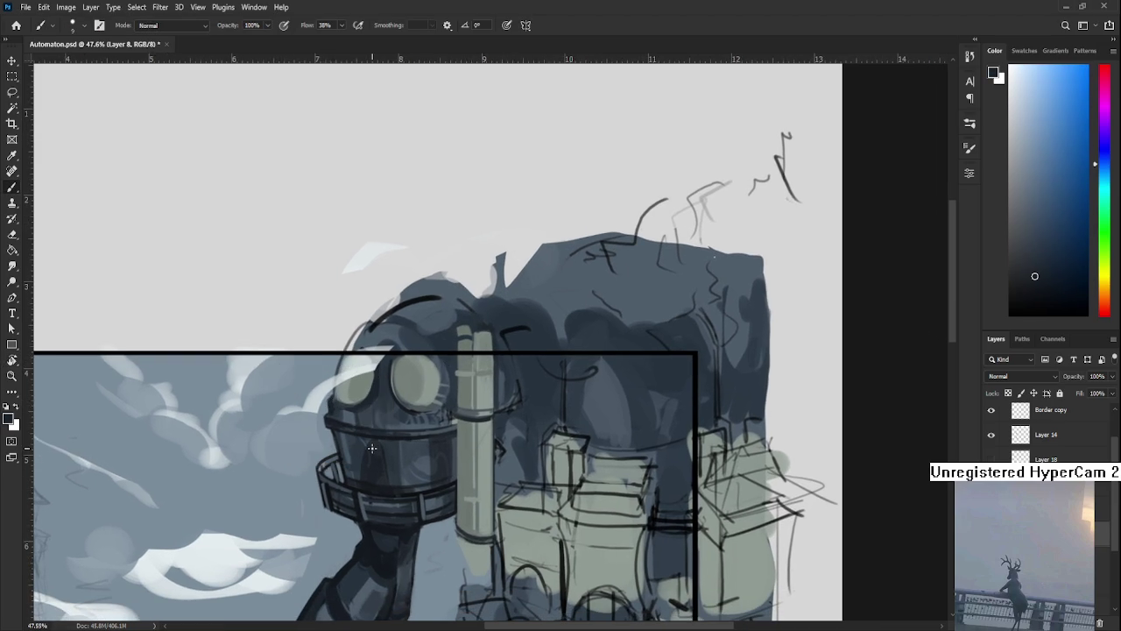
scroll(369, 441, "up", 2)
key("r")
mouse_move(369, 441)
left_mouse_down()
mouse_move(393, 497)
mouse_move(438, 480)
left_mouse_up()
Sample the head's colours and the lens's light grey-green, ending on a darker blue-grey.
left_click(359, 383, "alt")
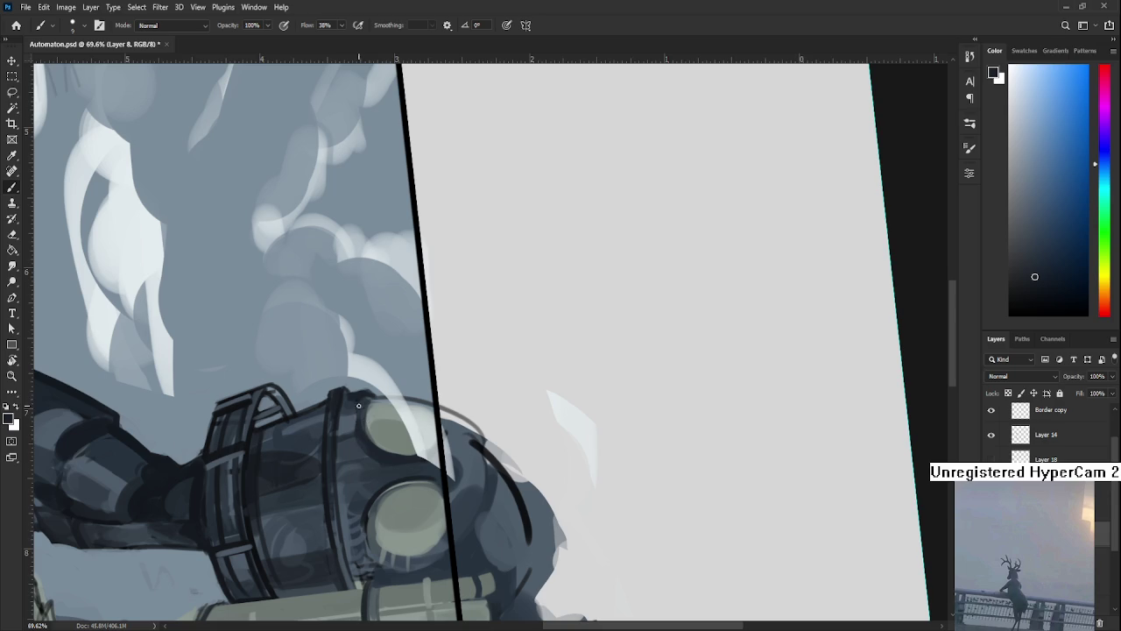
left_click(357, 430, "alt")
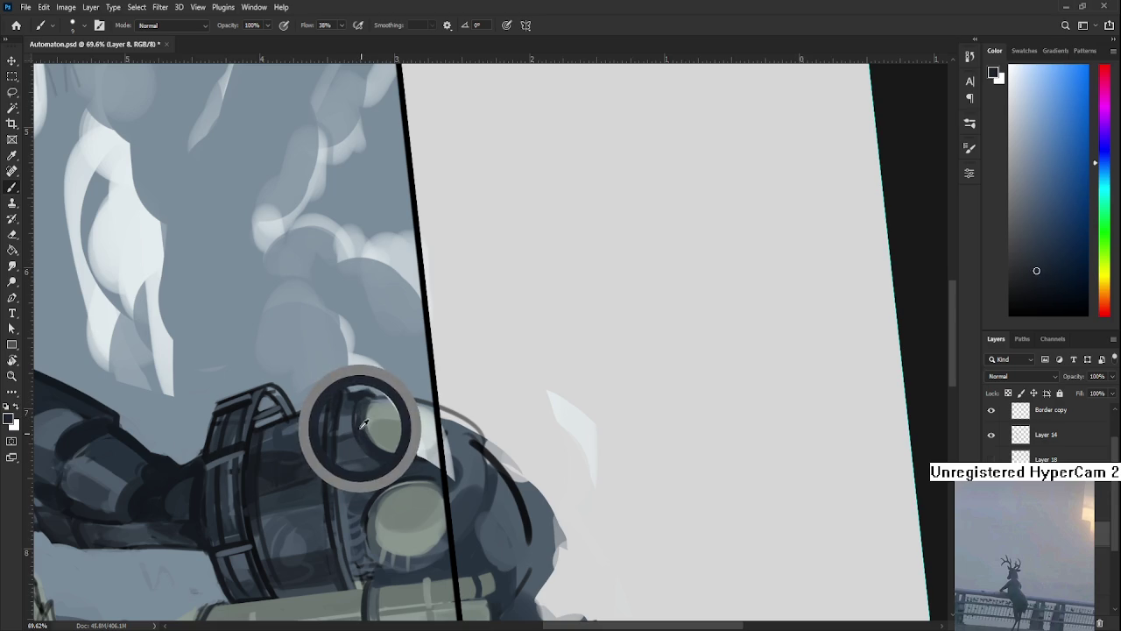
left_click(354, 421, "alt")
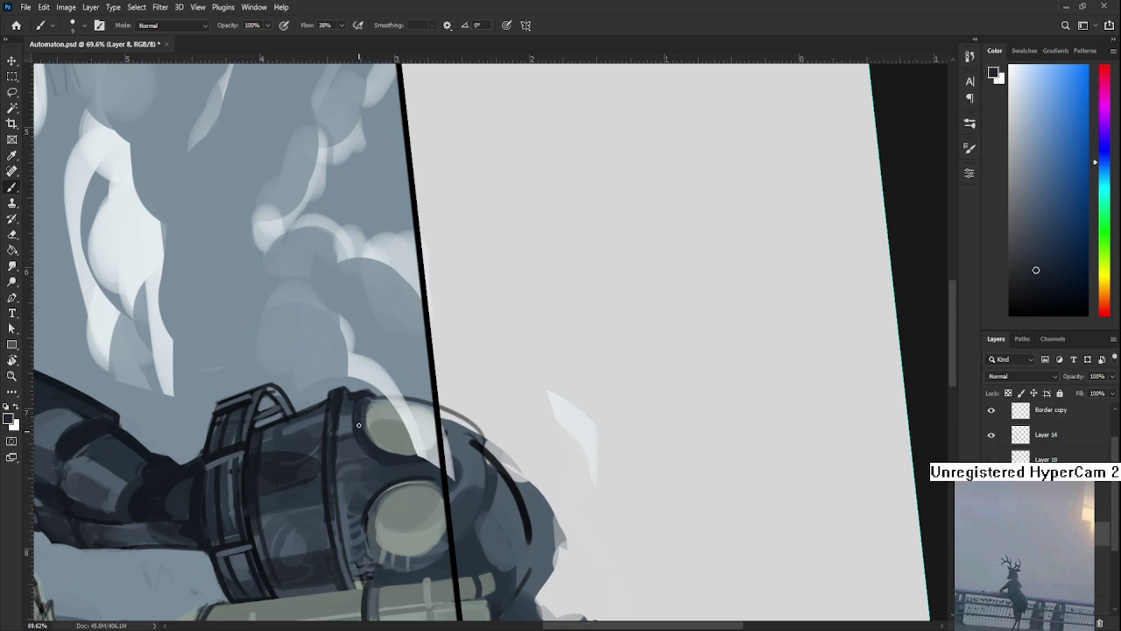
left_click(359, 422, "alt")
left_click(361, 419, "alt")
left_click(372, 412, "alt")
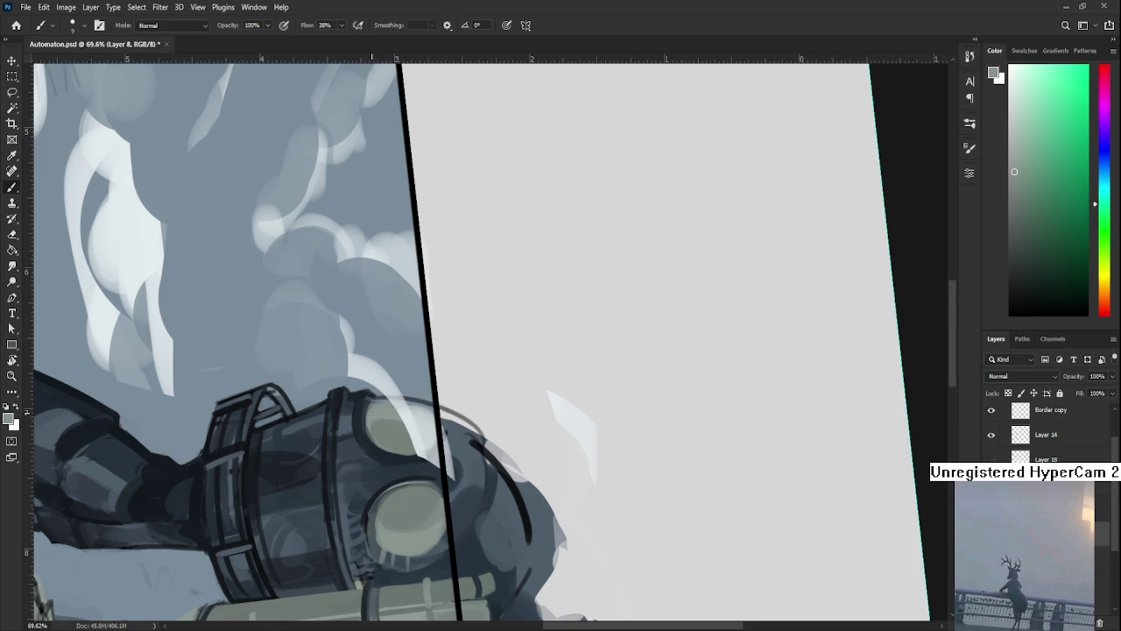
left_click(366, 433, "alt")
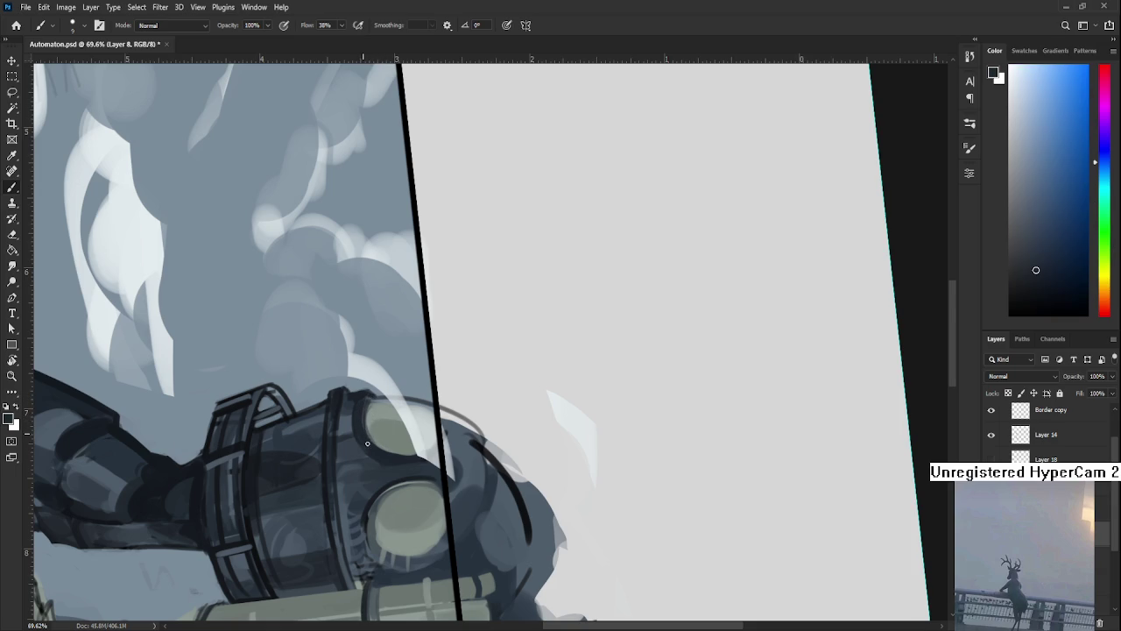
Enlarge the brush and paint a dark blue-grey rim around the lower lens.
key("r")
left_click_drag(370, 453, 396, 400)
key("b")
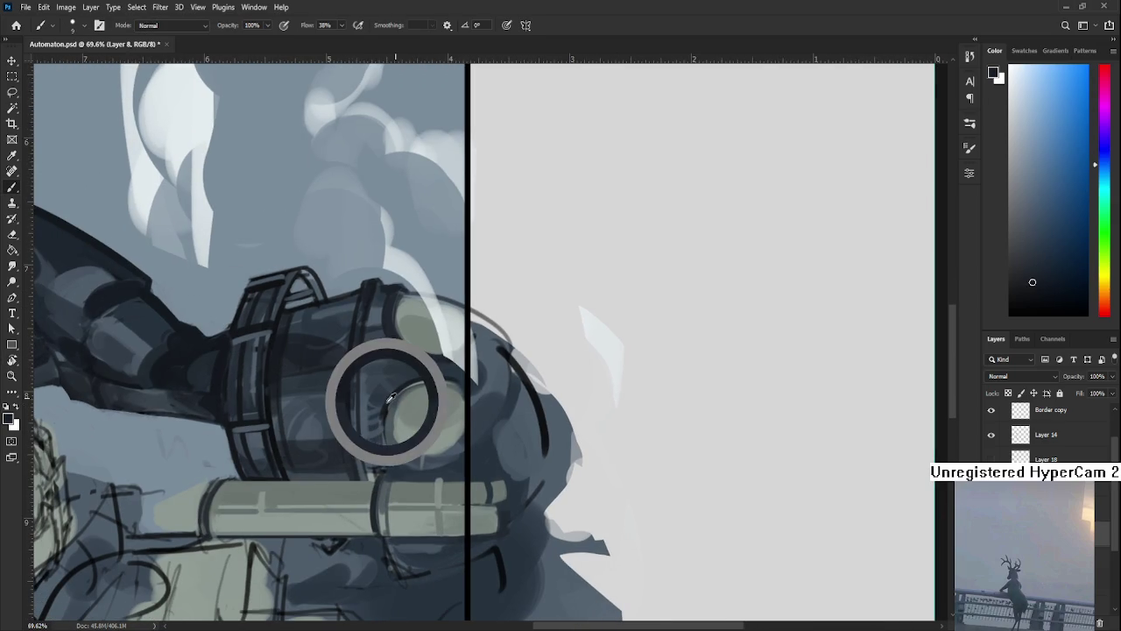
key("bracketright")
key("bracketright")
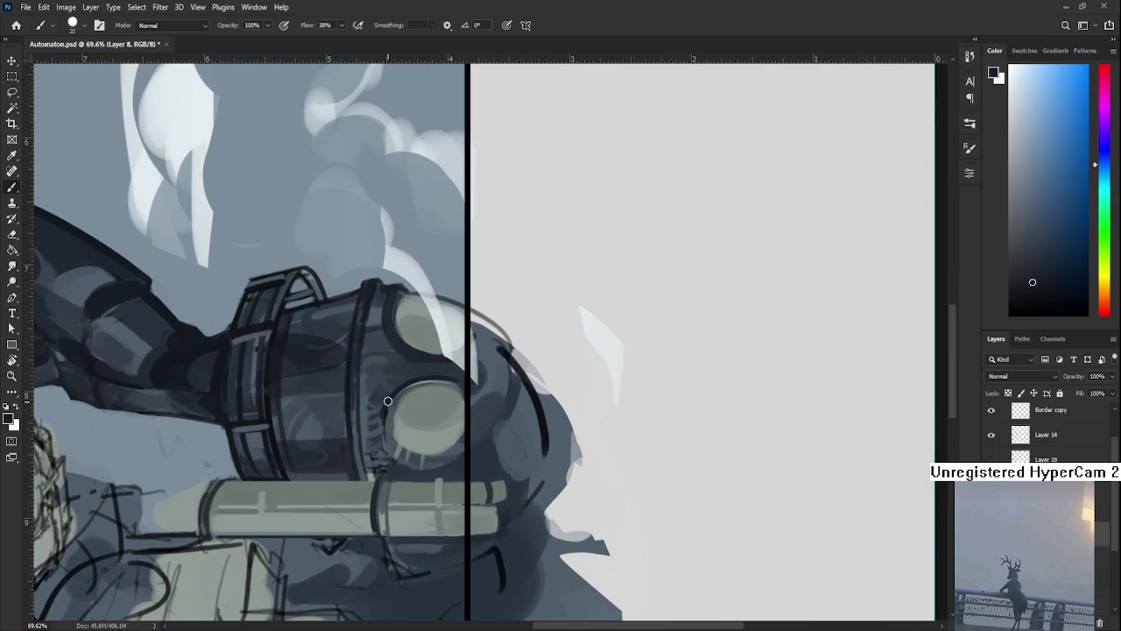
left_click(391, 420, "alt")
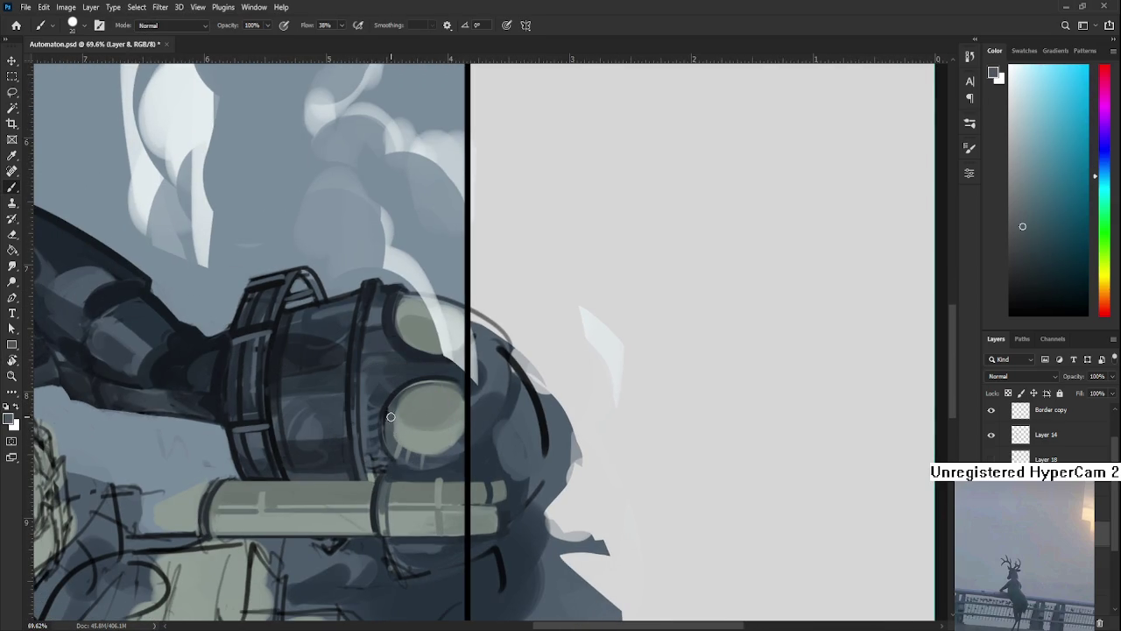
left_click(388, 445, "alt")
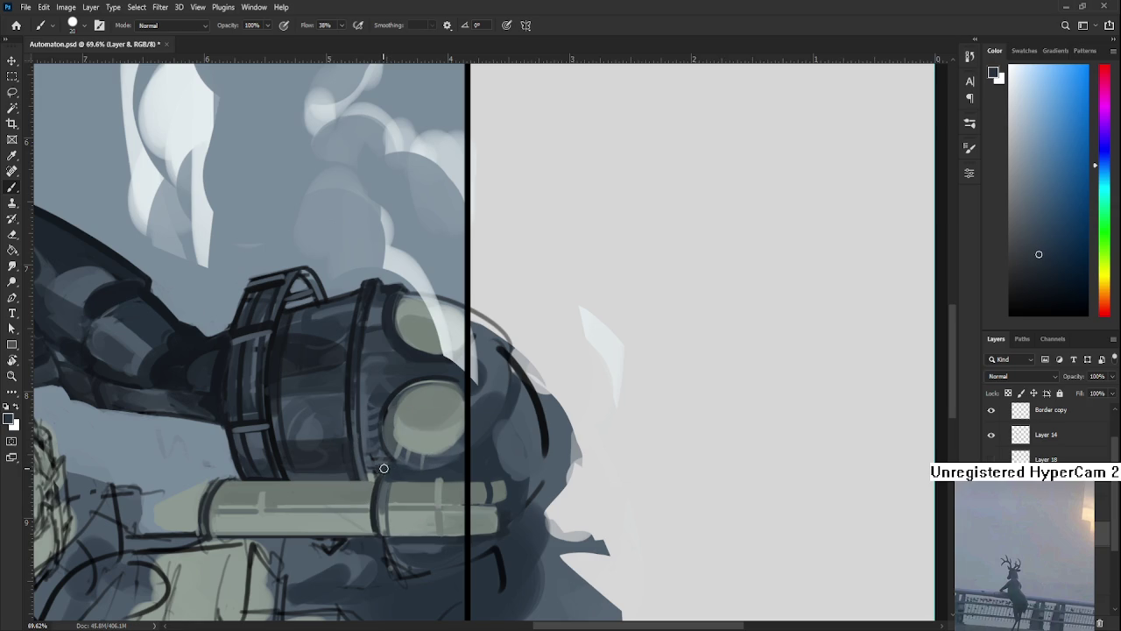
left_click(383, 461, "alt")
left_click(375, 465, "alt")
left_click(385, 433, "alt")
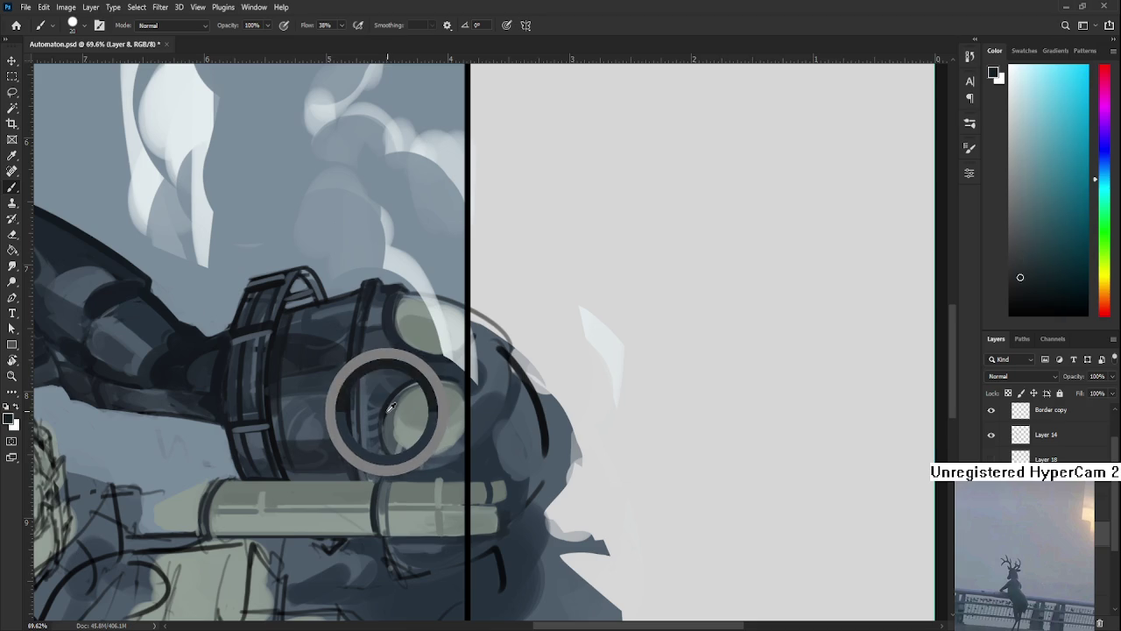
left_click(391, 474, "alt")
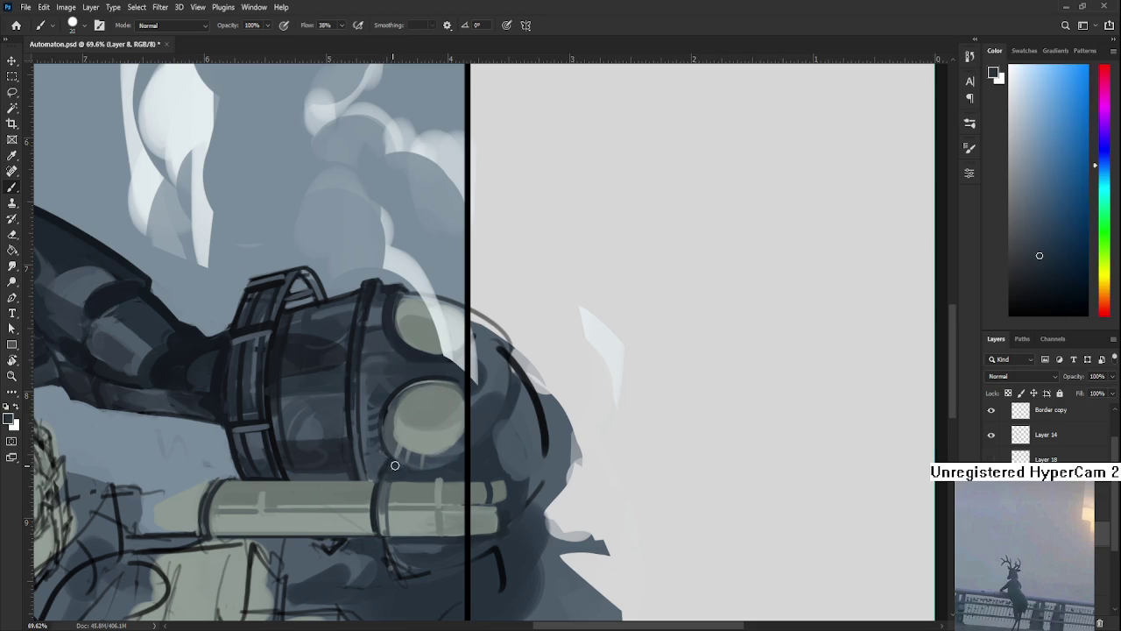
left_click_drag(391, 474, 526, 263)
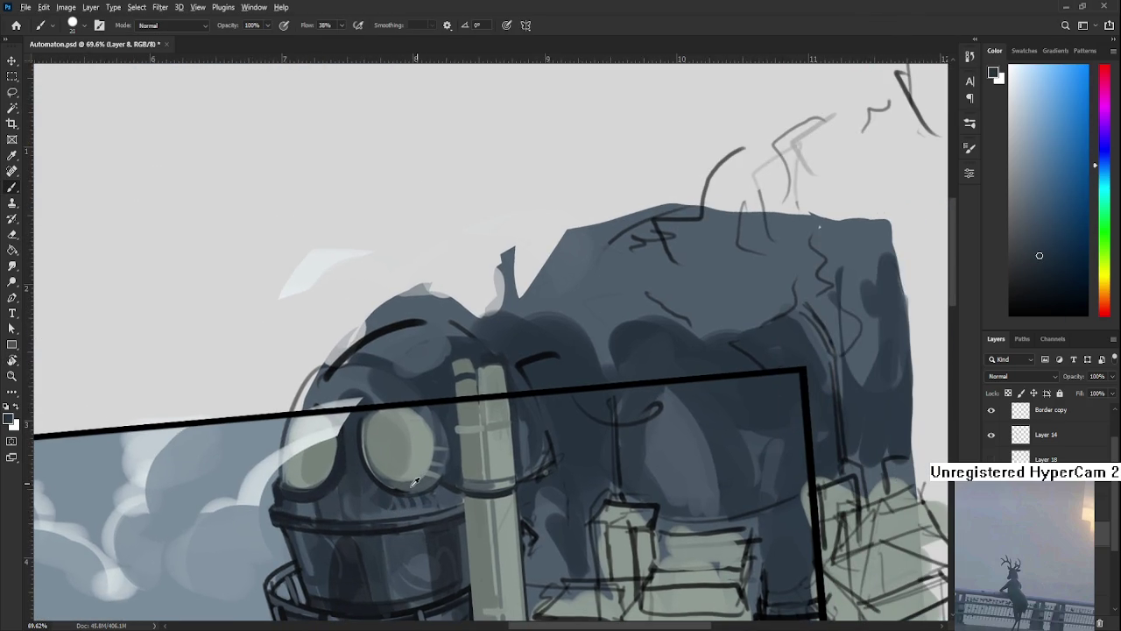
Shade around the upper lens with light greenish grey and dark blue-grey tones sampled from the head.
left_click(399, 481, "alt")
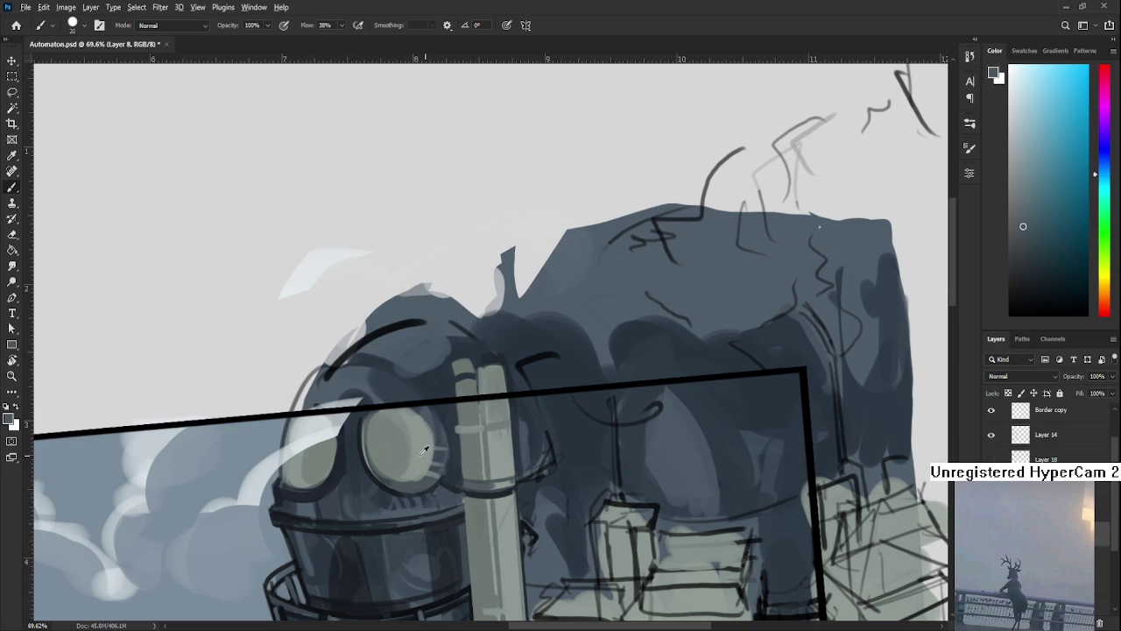
left_click(352, 433, "alt")
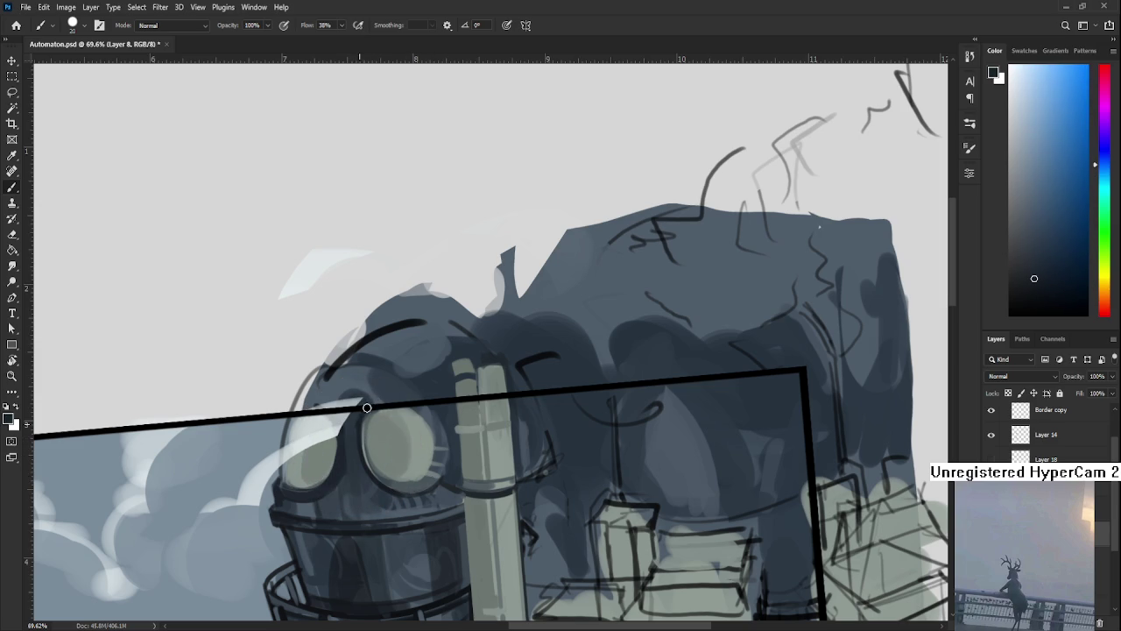
left_click(367, 419, "alt")
left_click_drag(367, 419, 364, 424)
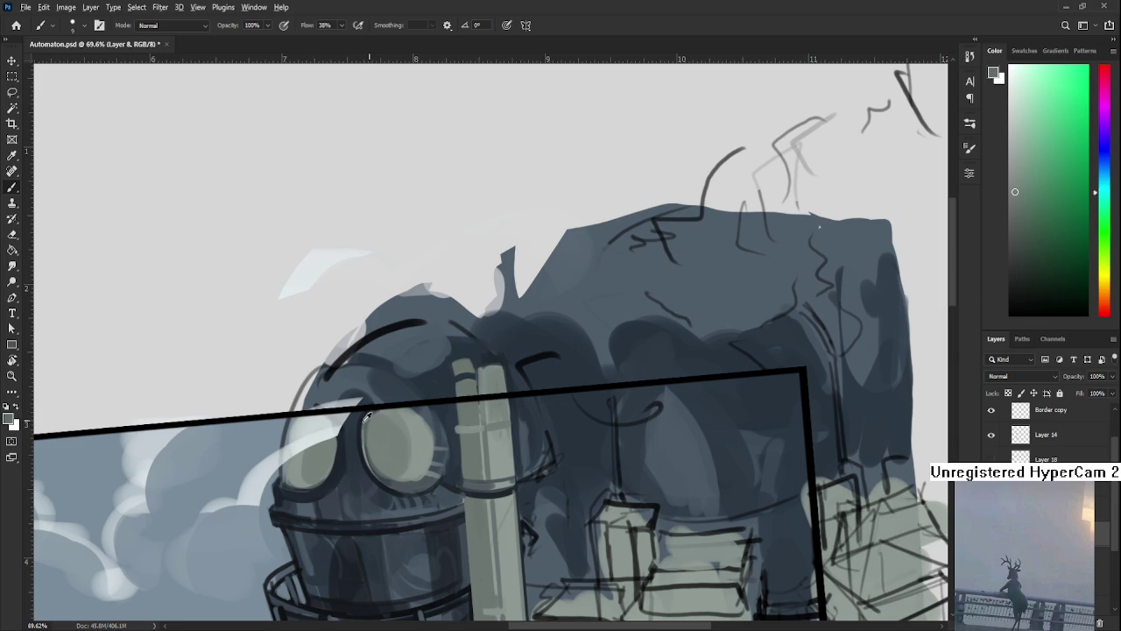
left_click_drag(368, 417, 368, 410)
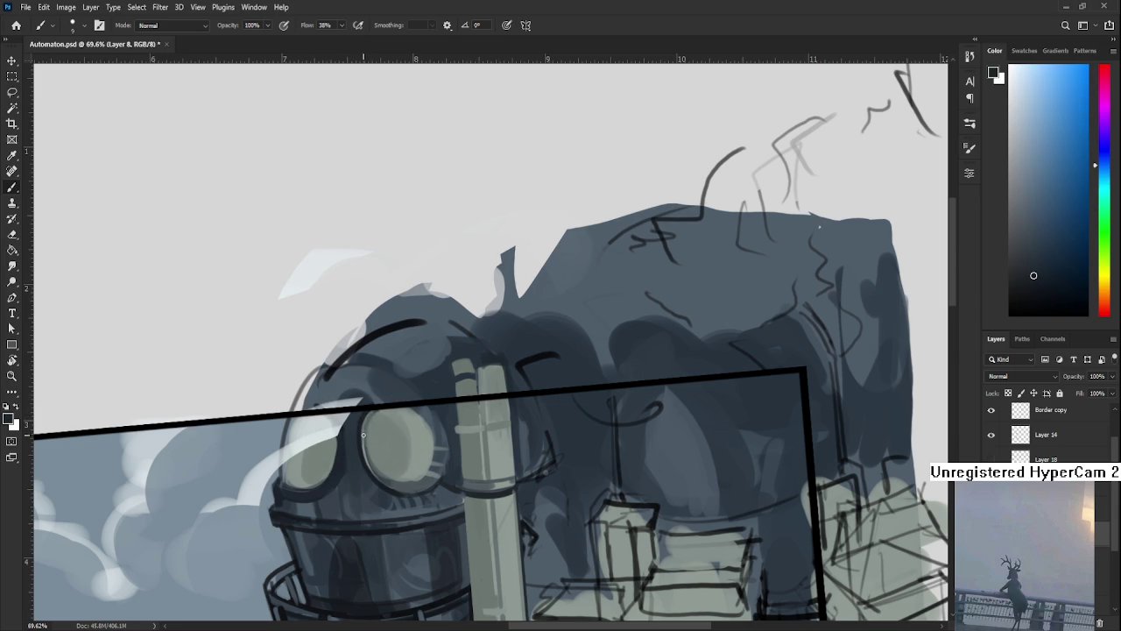
left_click_drag(371, 446, 369, 443)
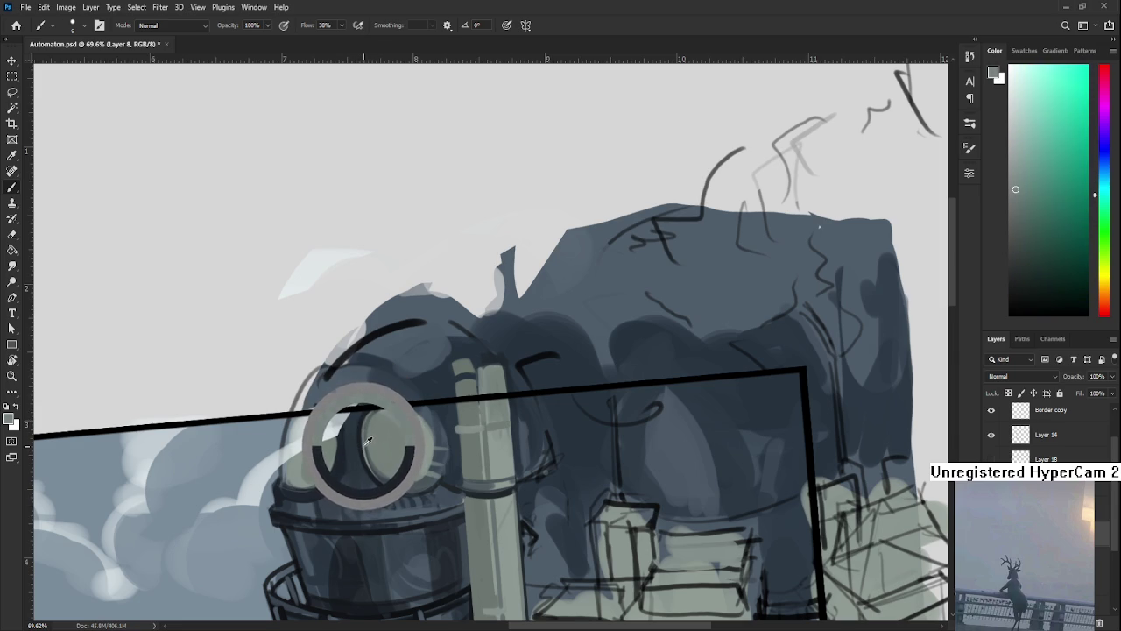
left_click_drag(368, 443, 365, 418)
left_click(363, 418, "alt")
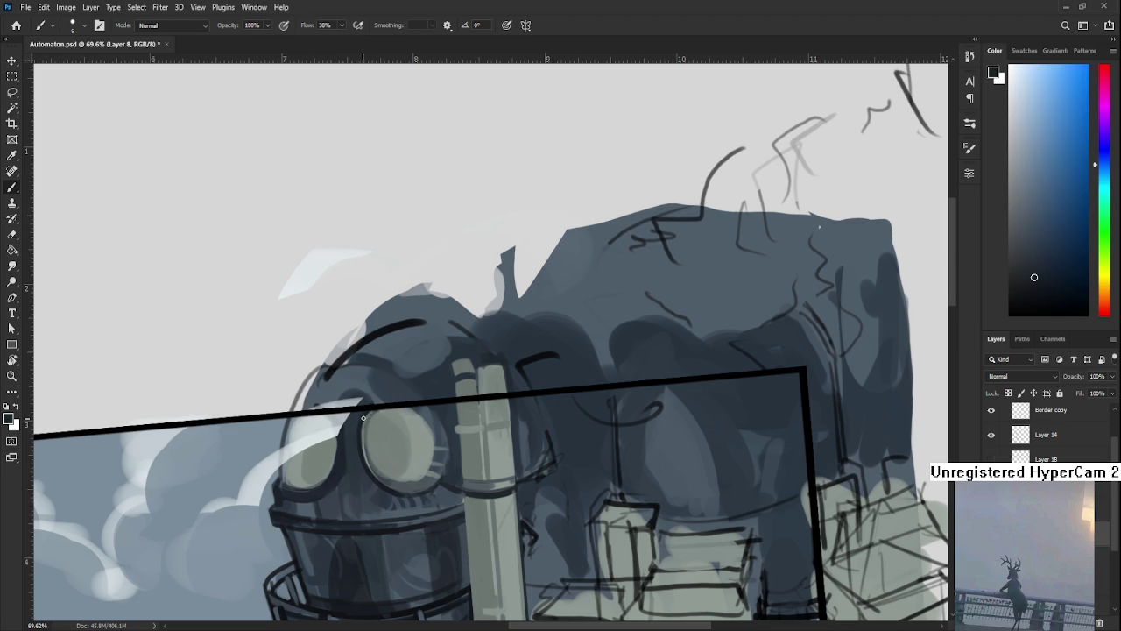
left_click(355, 420, "alt")
left_click(355, 477, "alt")
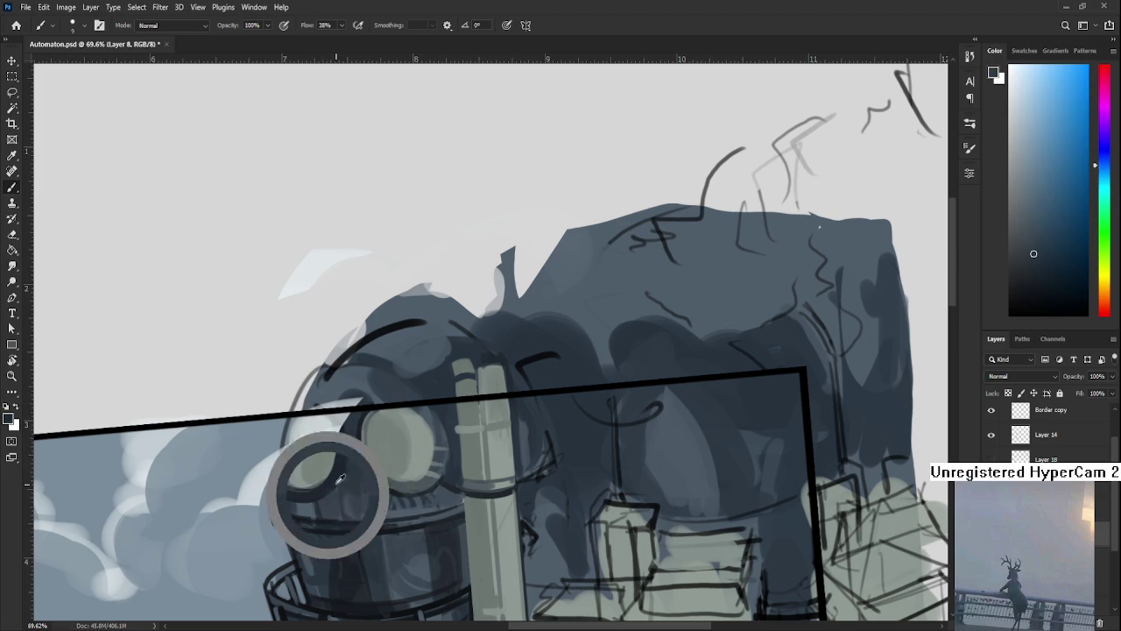
left_click(339, 475, "alt")
left_click(348, 434, "alt")
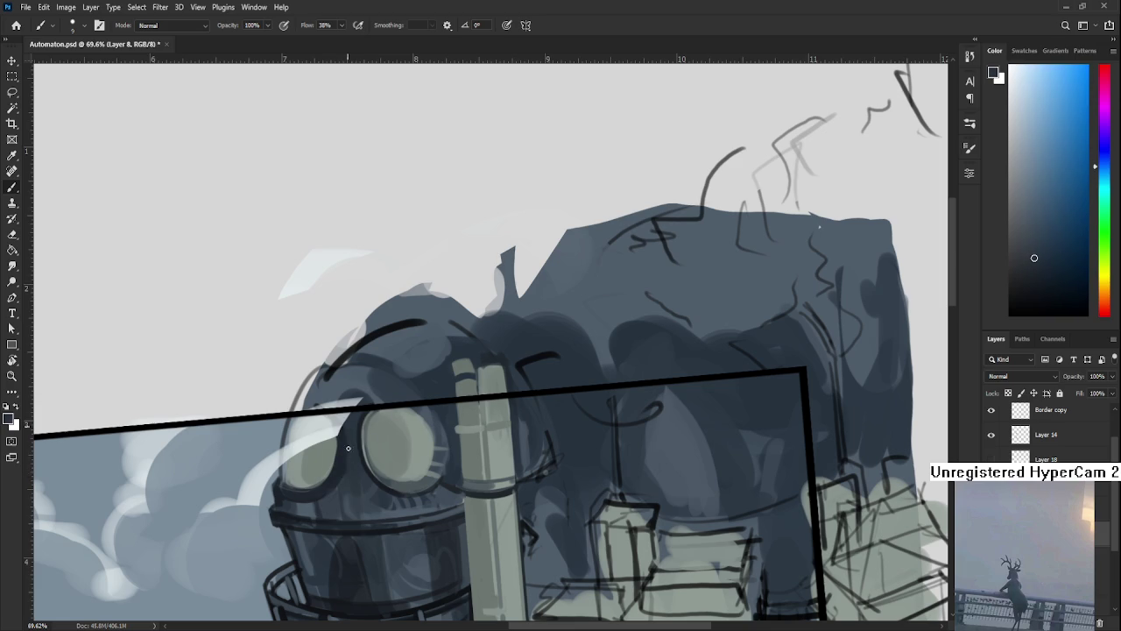
left_click(338, 474, "alt")
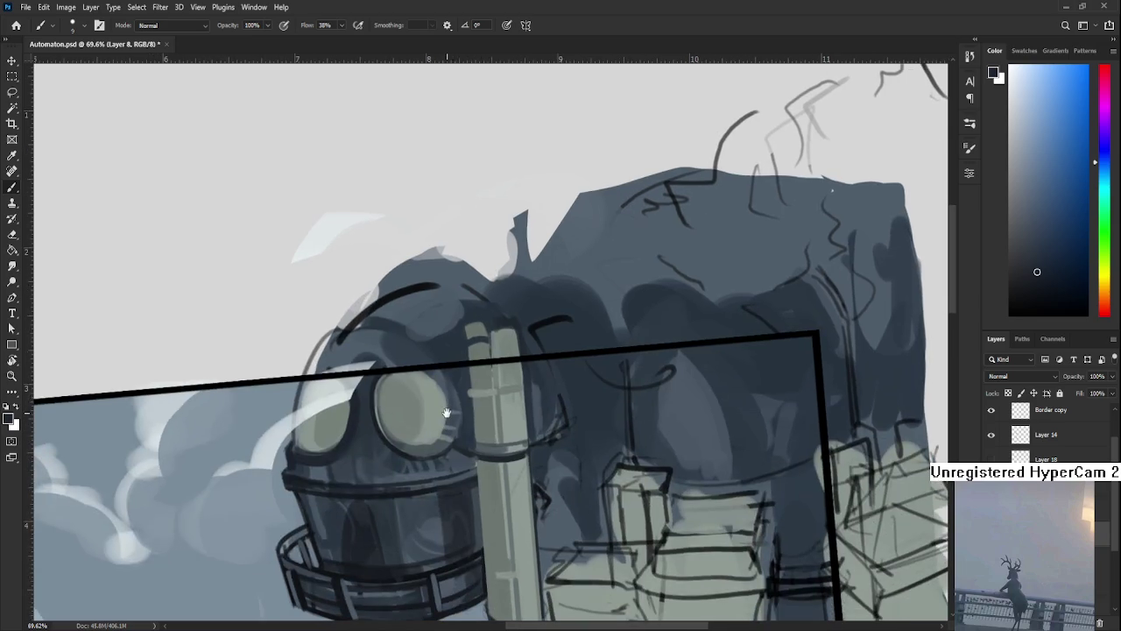
Level the view and shade the lower lens with blue-grey and green-grey, then rotate about 76°.
key("r")
left_click_drag(500, 394, 475, 411)
key("b")
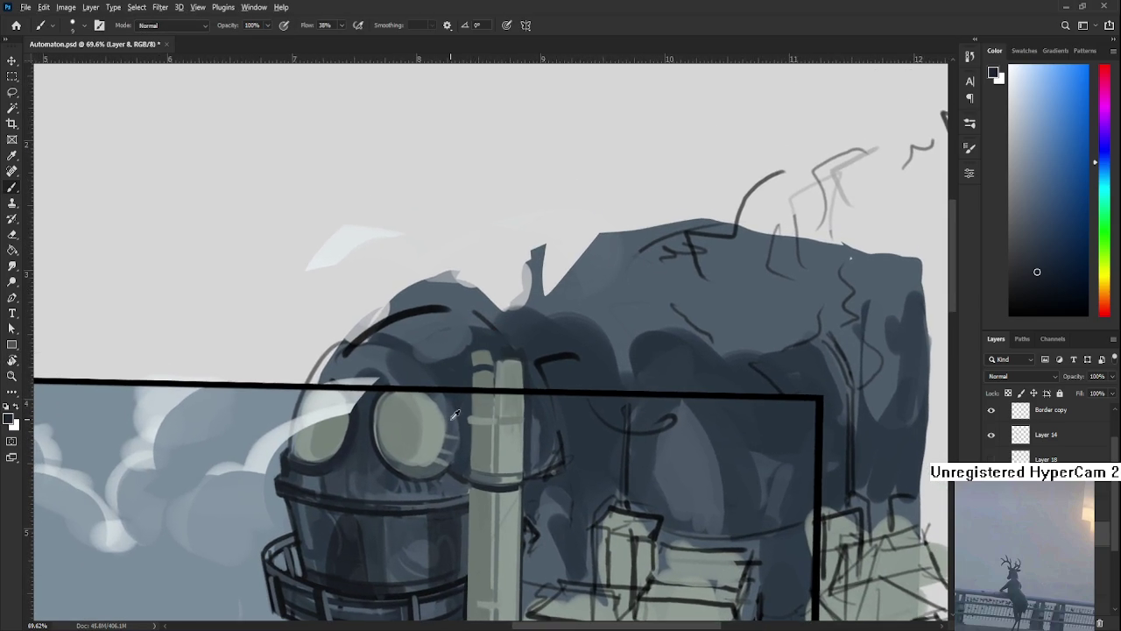
left_click(450, 413, "alt")
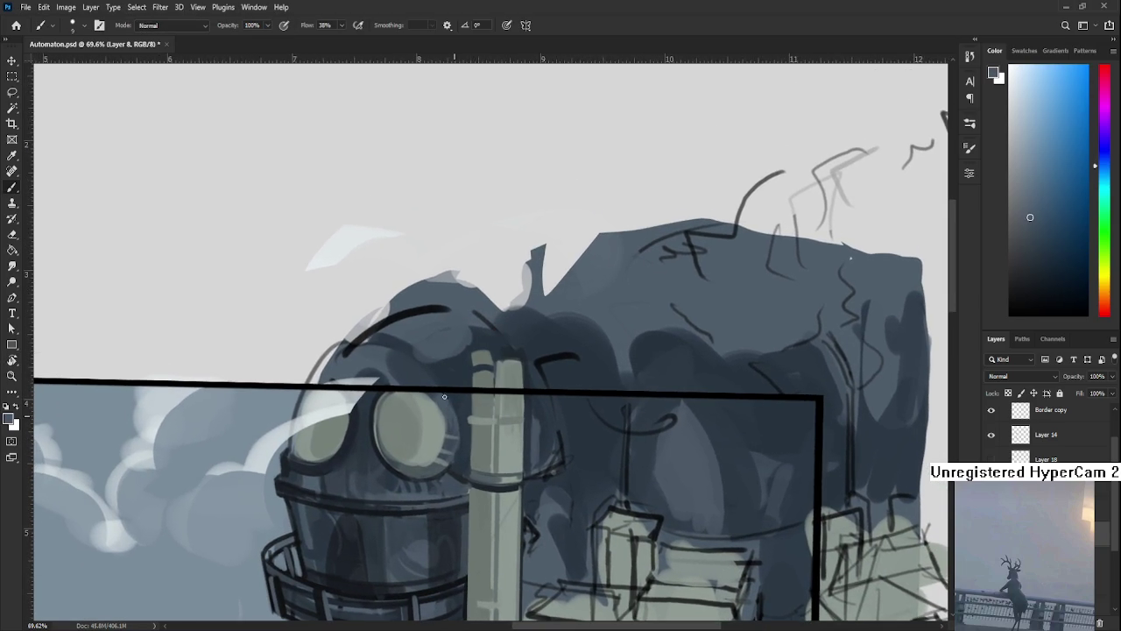
mouse_move(441, 404)
left_mouse_down()
mouse_move(455, 411)
mouse_move(442, 394)
mouse_move(448, 405)
left_mouse_up()
left_click(430, 395)
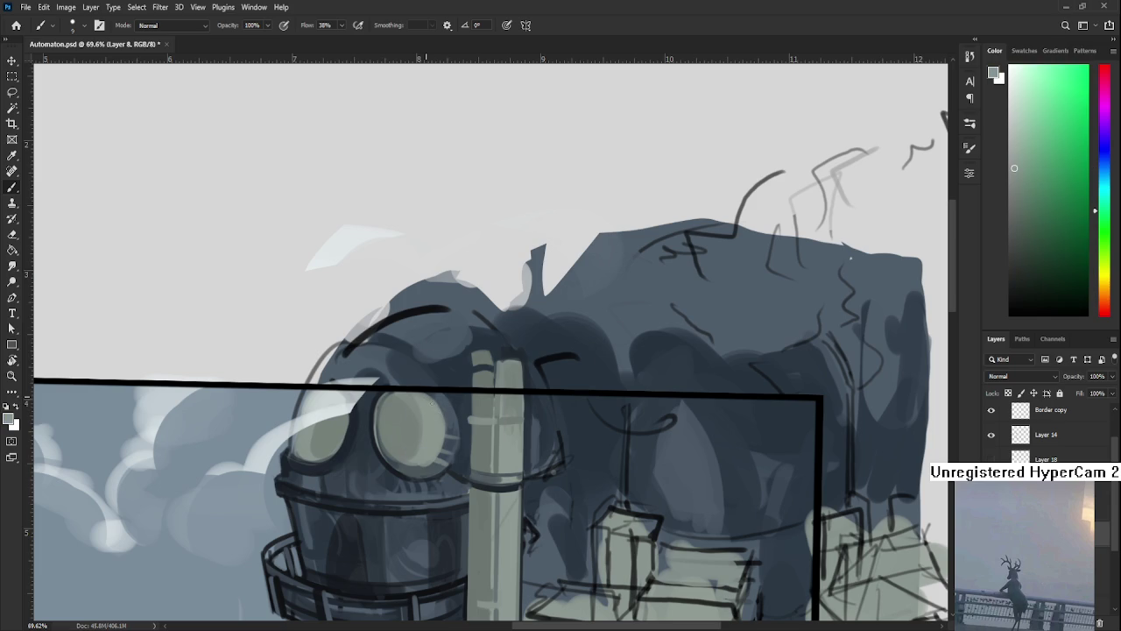
left_click(440, 396)
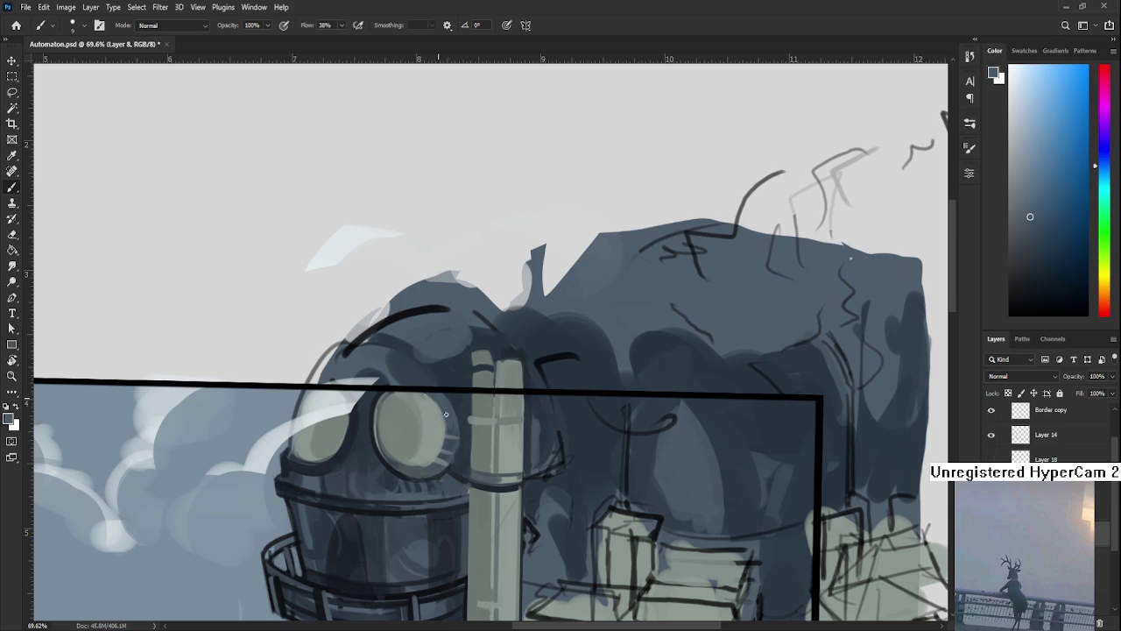
mouse_move(445, 408)
left_mouse_down()
mouse_move(446, 427)
mouse_move(452, 412)
left_mouse_up()
left_click(466, 421, "alt")
key("r")
mouse_move(526, 421)
left_mouse_down()
mouse_move(497, 469)
mouse_move(412, 422)
left_mouse_up()
left_click(406, 415, "alt")
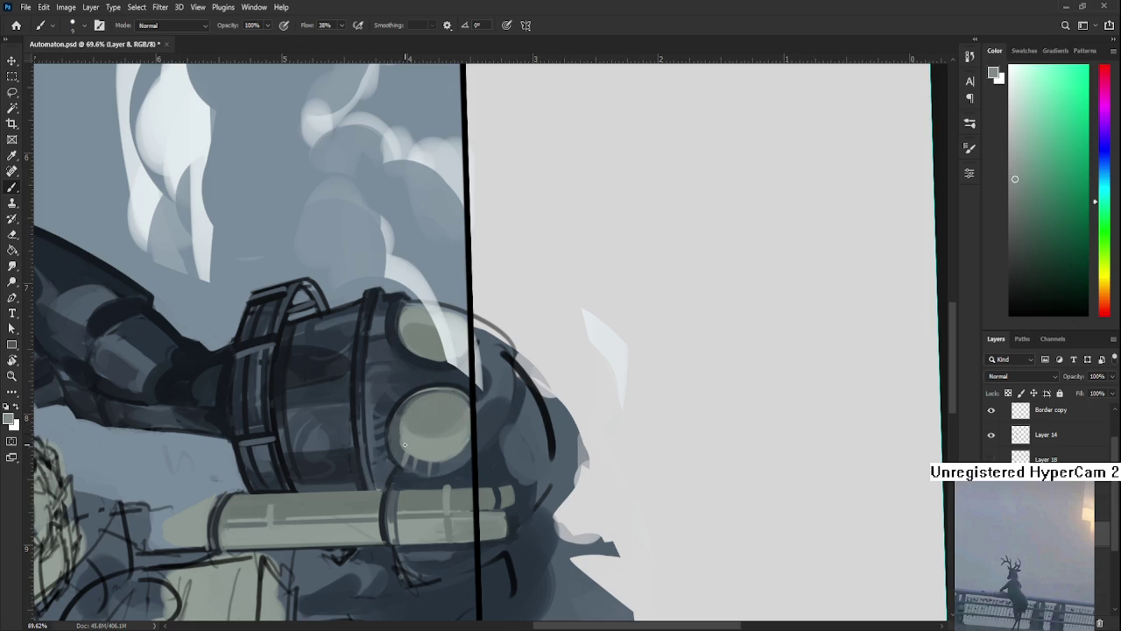
Sample the lens blue-grey, turn the view back upright and zoom in on the pipe top.
left_click(402, 421, "alt")
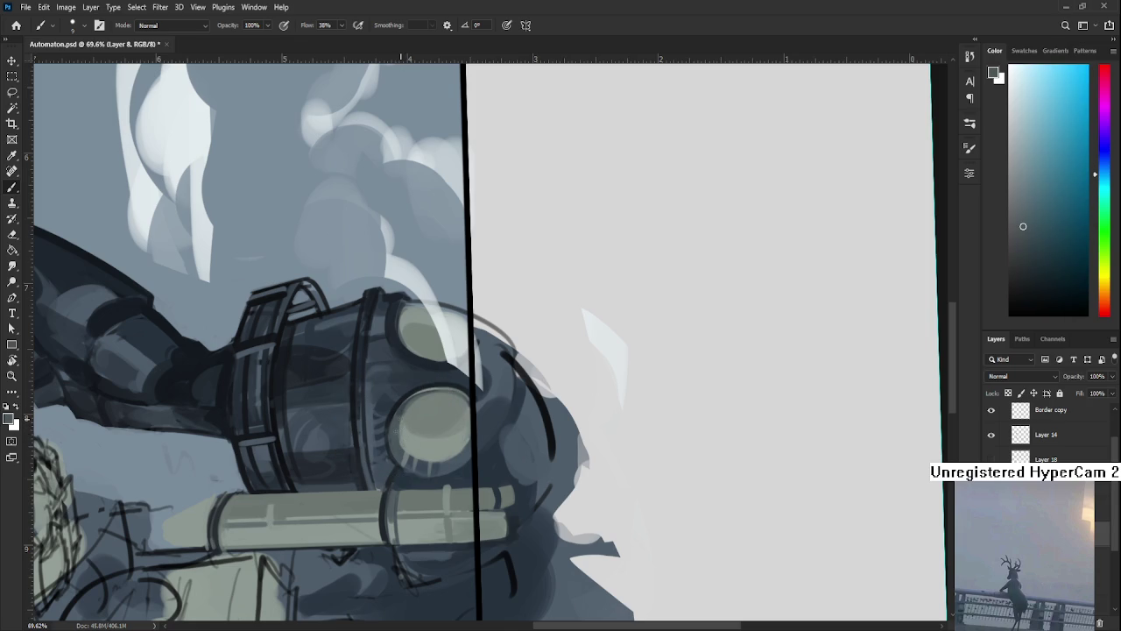
left_click(399, 419, "alt")
key("r")
left_click_drag(393, 444, 490, 350)
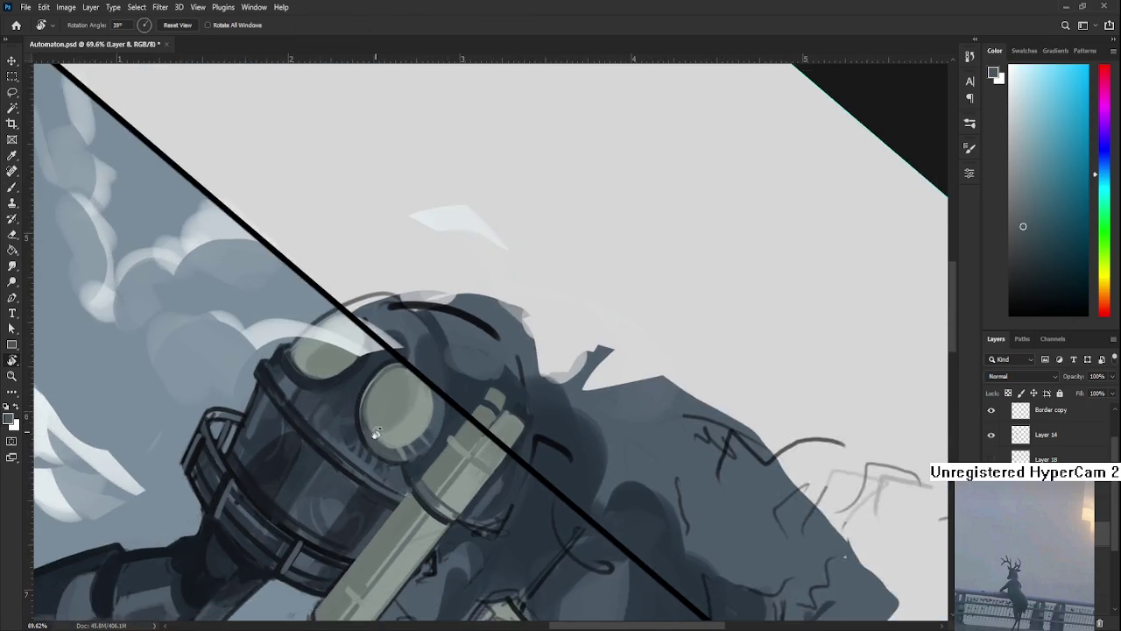
scroll(470, 409, "down", 5)
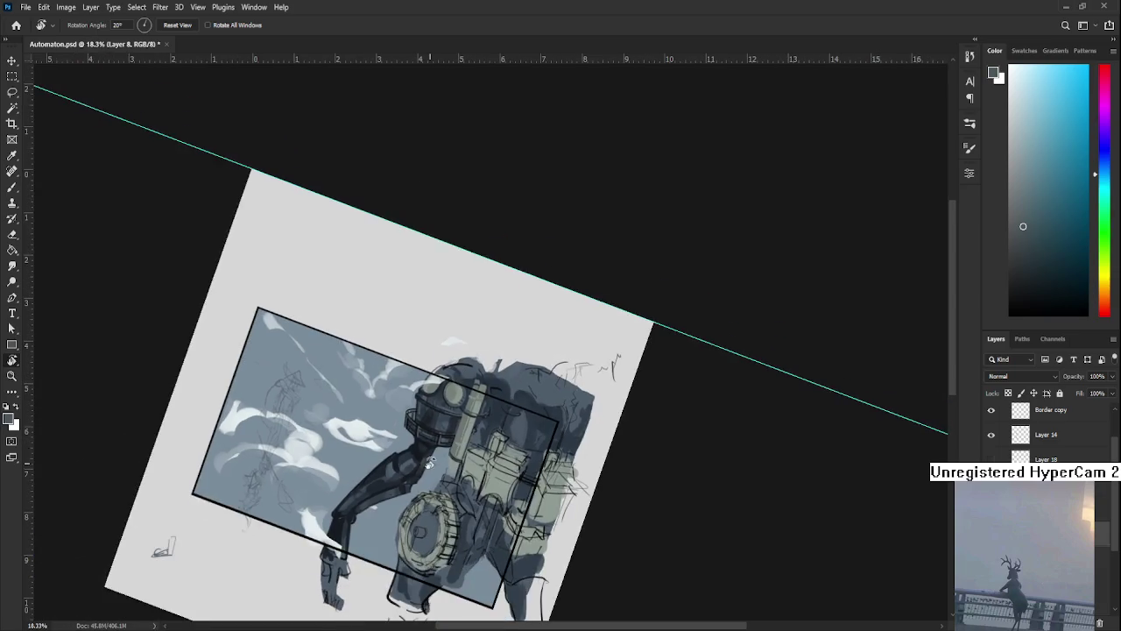
left_click_drag(460, 377, 480, 478)
scroll(318, 508, "up", 3)
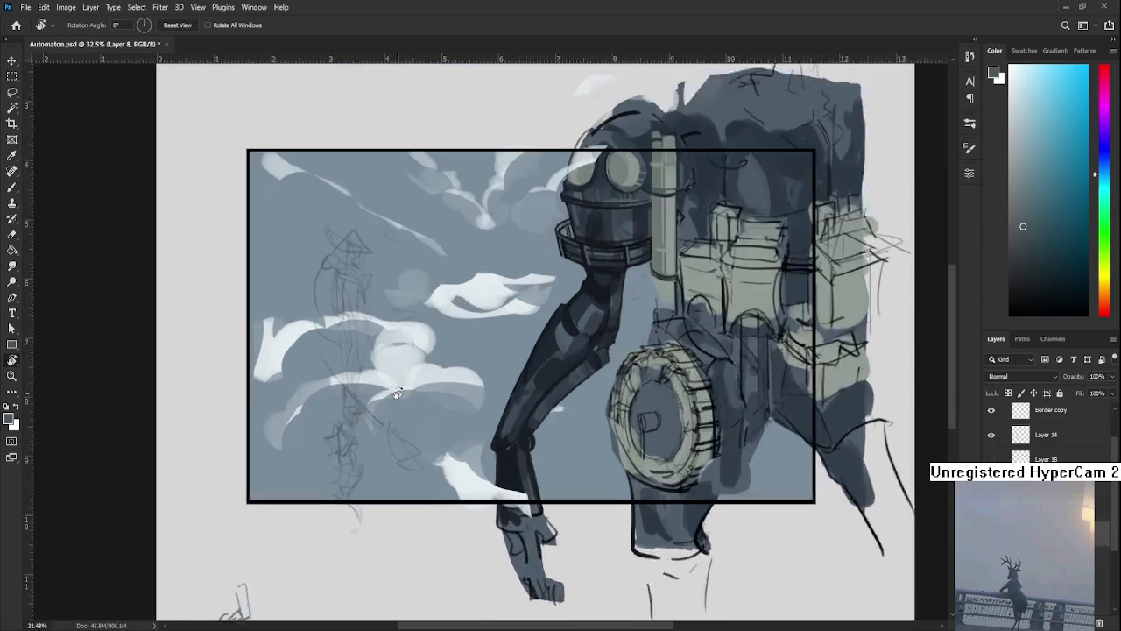
scroll(656, 163, "up", 3)
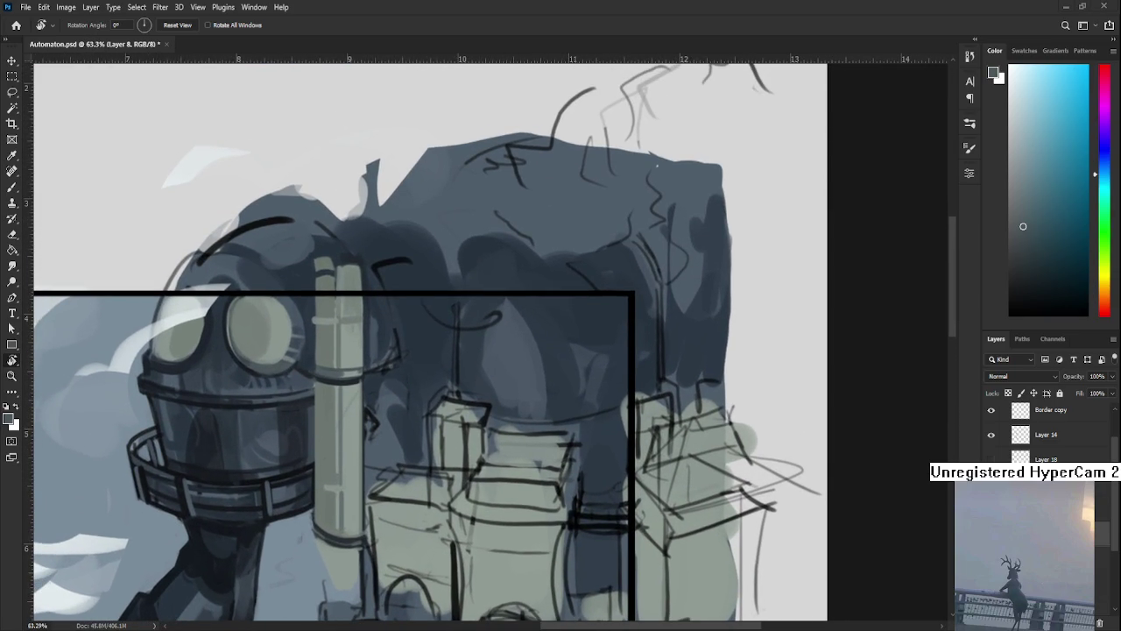
left_click_drag(335, 376, 358, 429)
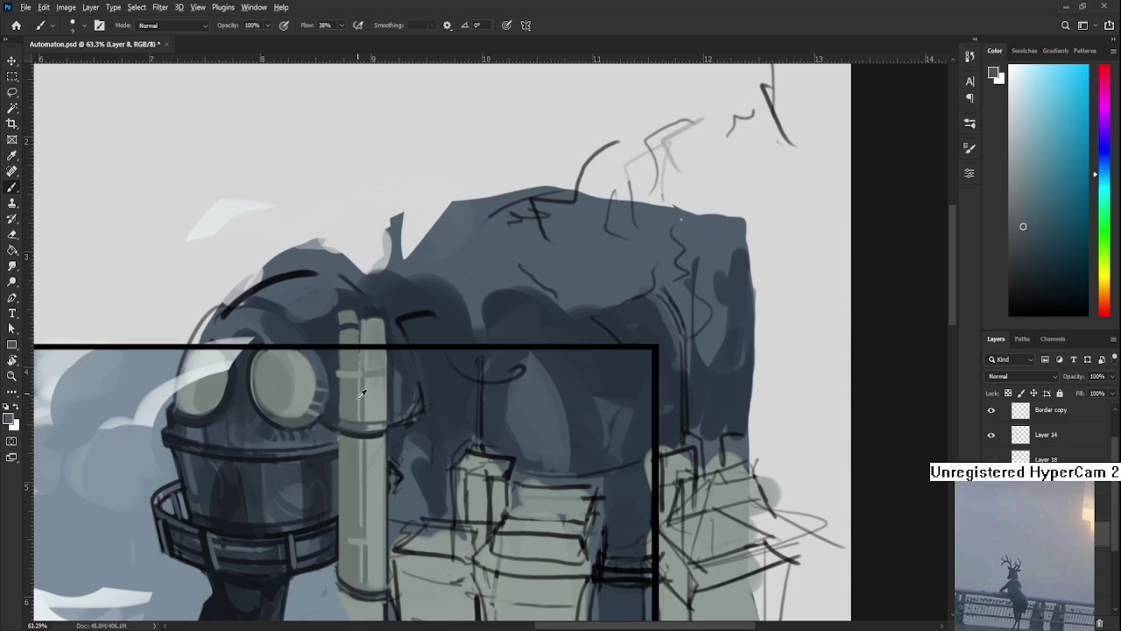
With an enlarged brush, paint a dark curved band around the pipe top and widen it.
key("b")
key("bracketright")
key("bracketright")
key("bracketright")
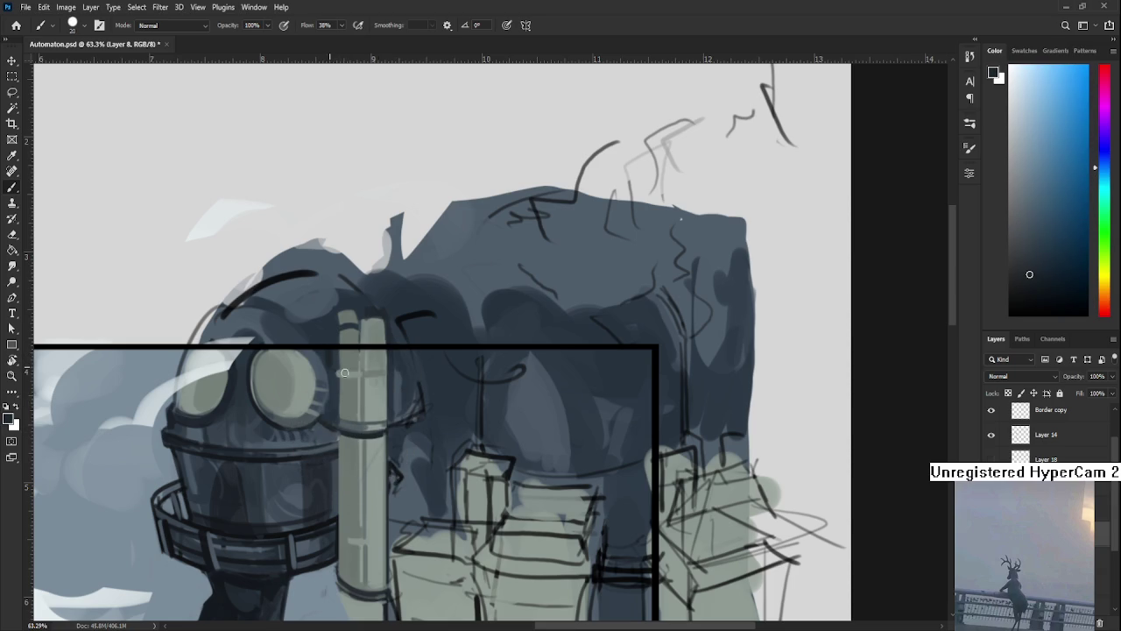
left_click_drag(332, 369, 396, 373)
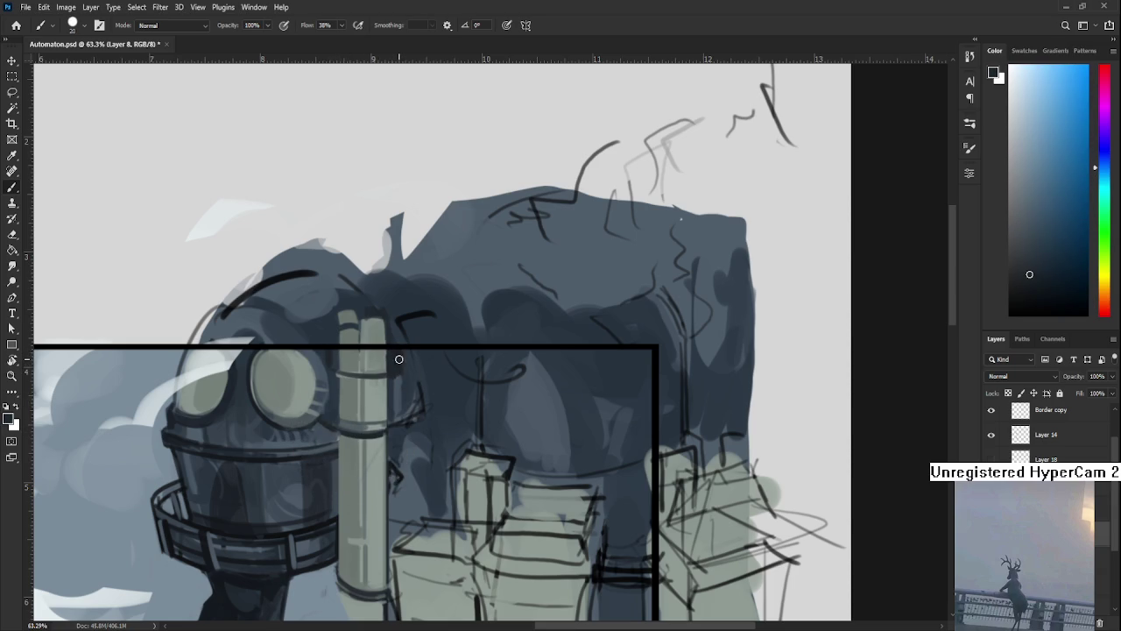
left_click(390, 361, "alt")
left_click_drag(358, 355, 357, 351)
Resample grey-green and dark blue-grey pipe tones and turn the canvas to lay the pipe sideways.
left_click(372, 359, "alt")
left_click(370, 356, "alt")
left_click(369, 368, "alt")
left_click(384, 367, "alt")
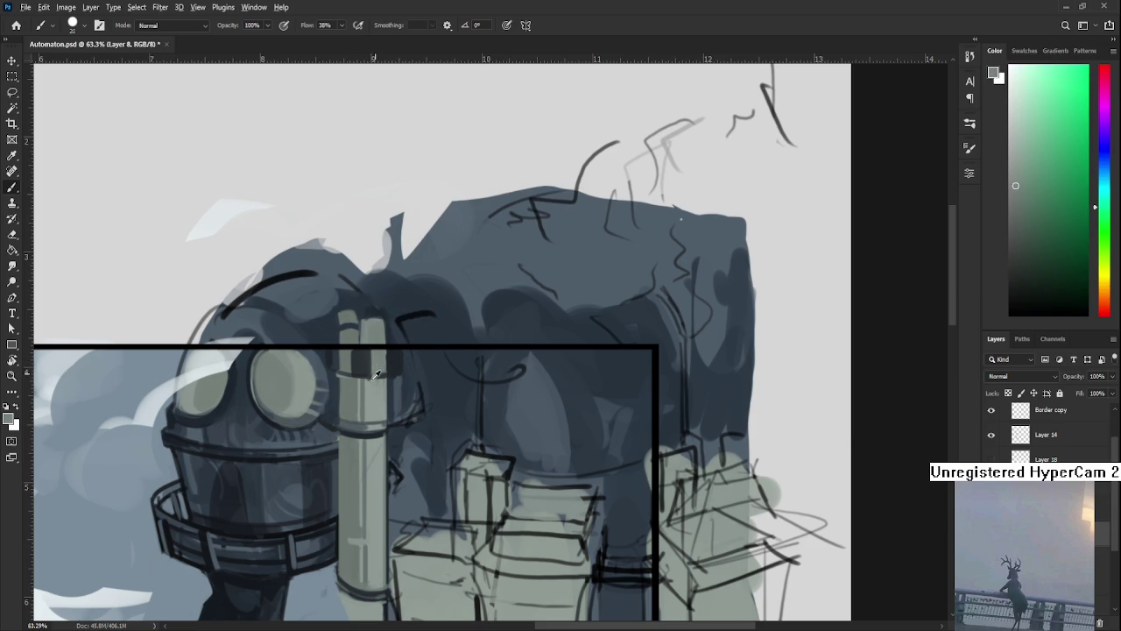
left_click(368, 373, "alt")
key("r")
mouse_move(378, 379)
left_mouse_down()
mouse_move(417, 451)
mouse_move(399, 395)
left_mouse_up()
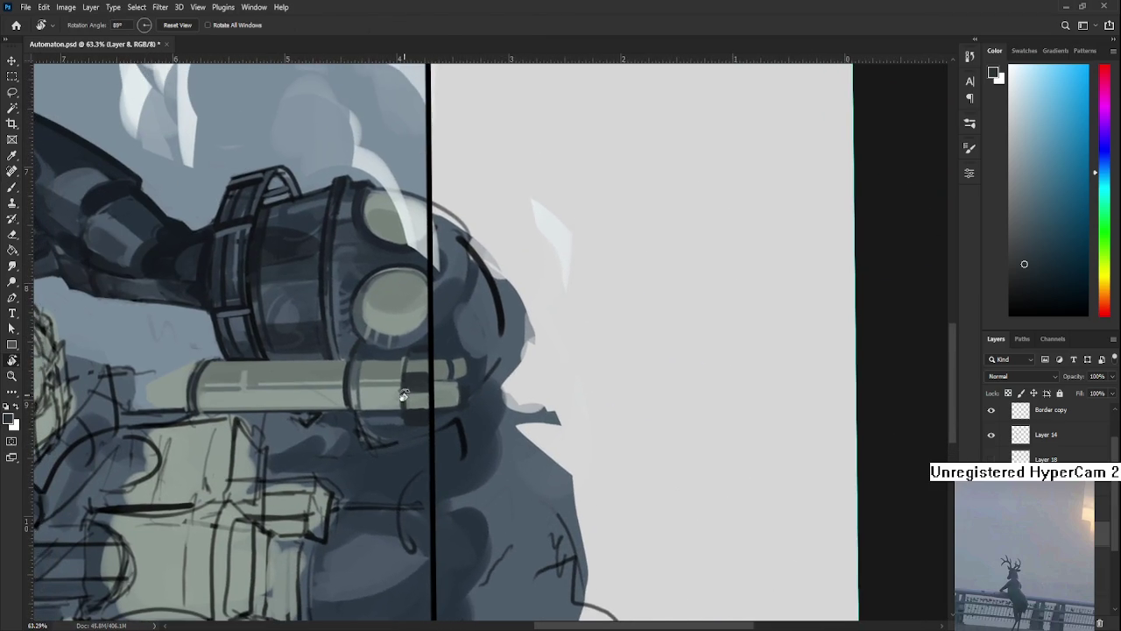
Paint the light pipe body past the border line using pale tones sampled from the pipe end.
key("b")
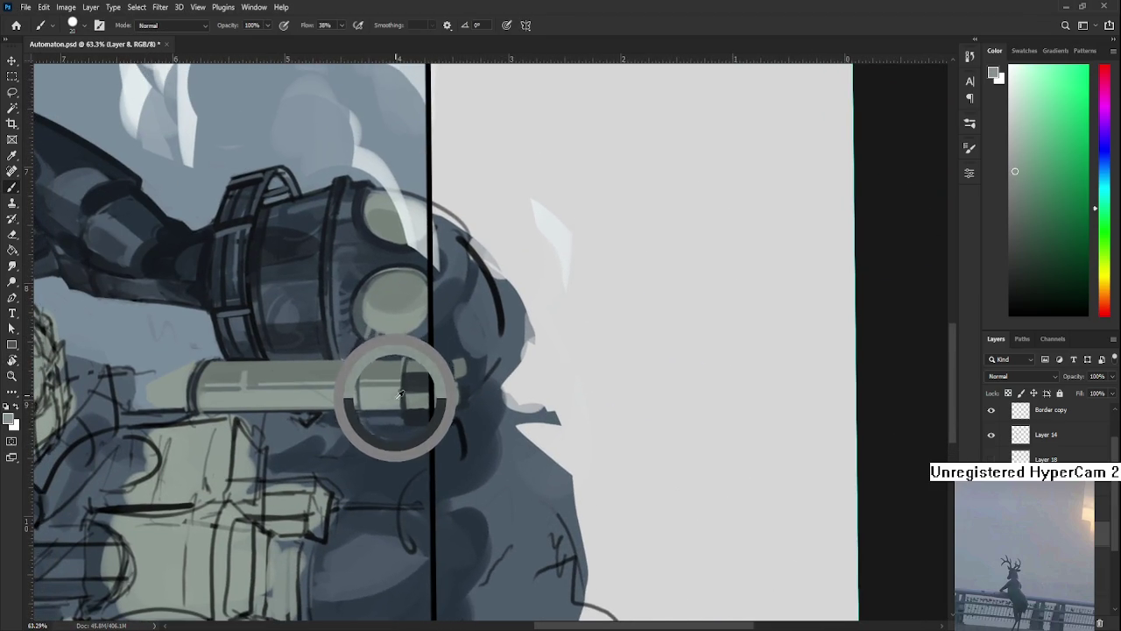
left_click_drag(398, 393, 396, 396)
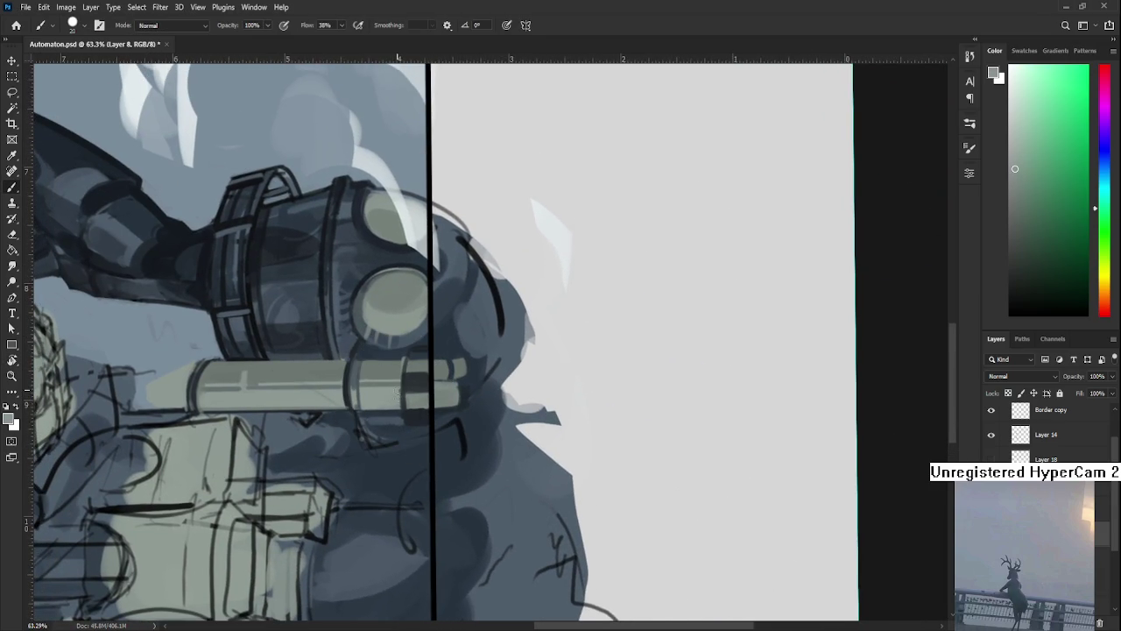
left_click(400, 399, "alt")
left_click_drag(408, 399, 418, 399)
left_click_drag(368, 386, 460, 386)
left_click(411, 396, "alt")
left_click_drag(415, 376, 400, 391)
left_click(389, 369, "alt")
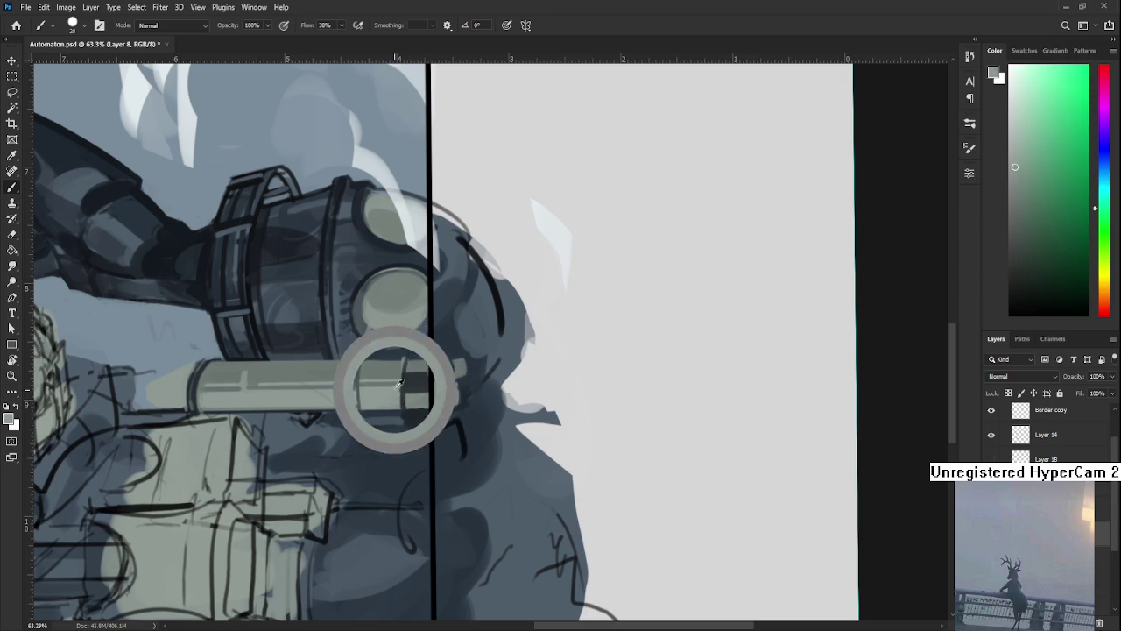
With a smaller brush, paint the dark blue-grey band at the pipe end, then level the view.
key("bracketleft")
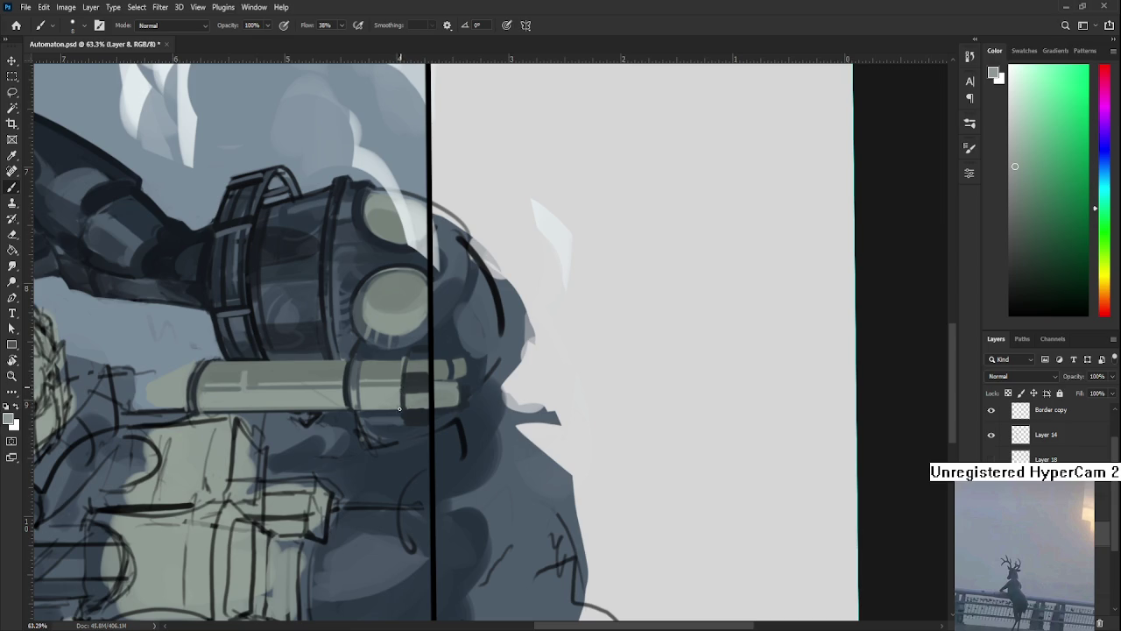
left_click(399, 409, "alt")
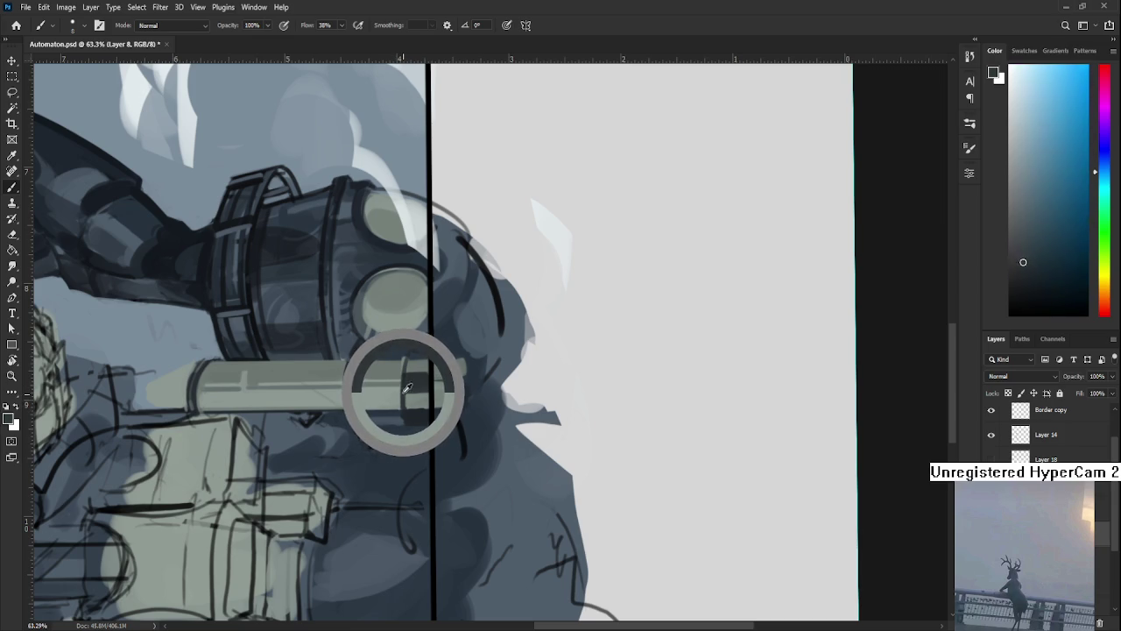
left_click_drag(407, 390, 407, 377)
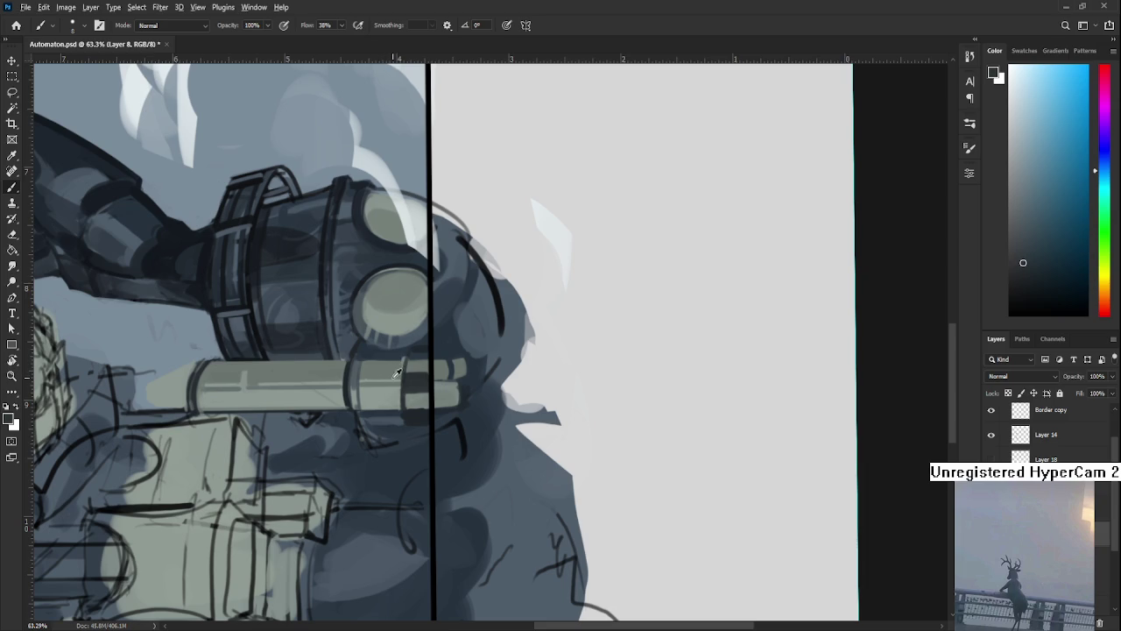
left_click(396, 375, "alt")
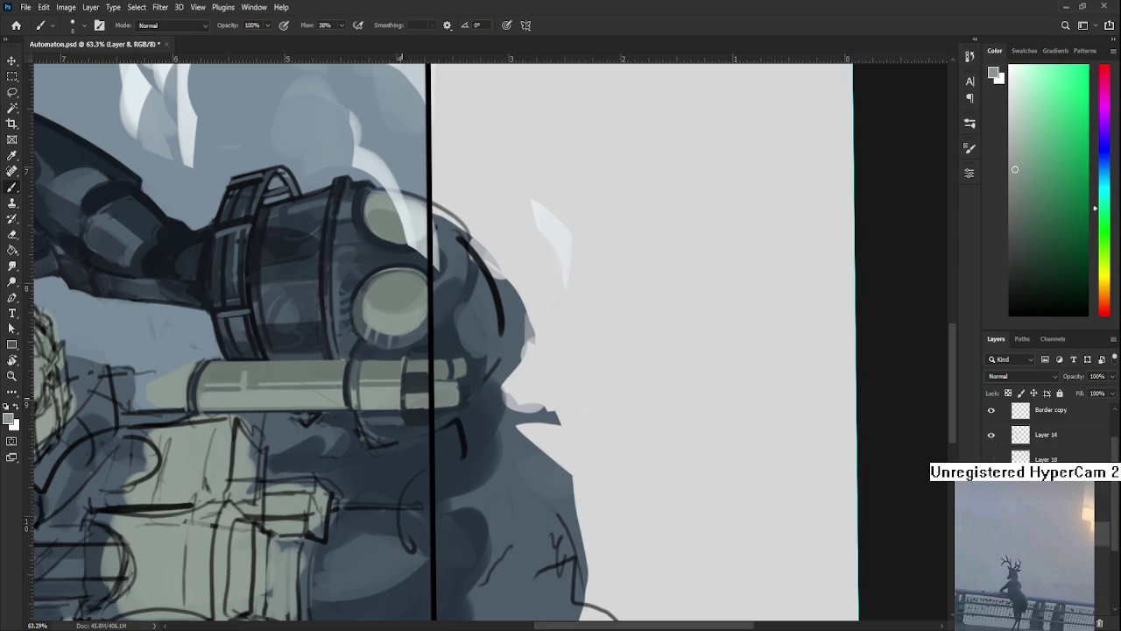
key("r")
mouse_move(413, 419)
left_mouse_down()
mouse_move(408, 374)
mouse_move(421, 382)
left_mouse_up()
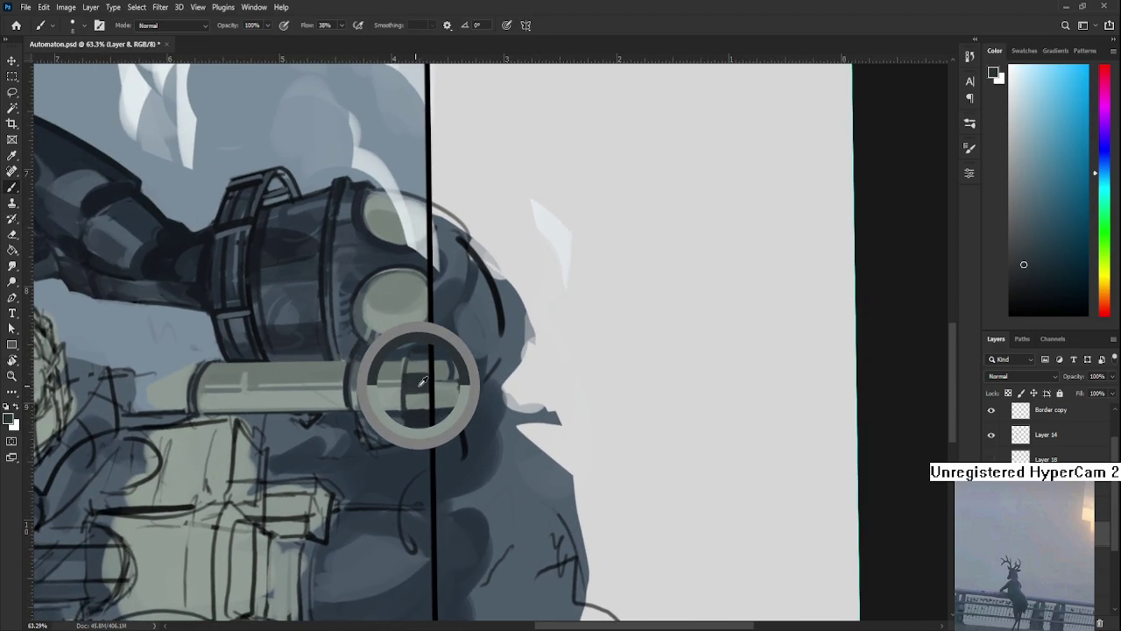
mouse_move(422, 382)
left_mouse_down()
mouse_move(417, 366)
mouse_move(402, 397)
mouse_move(500, 326)
left_mouse_up()
key("r")
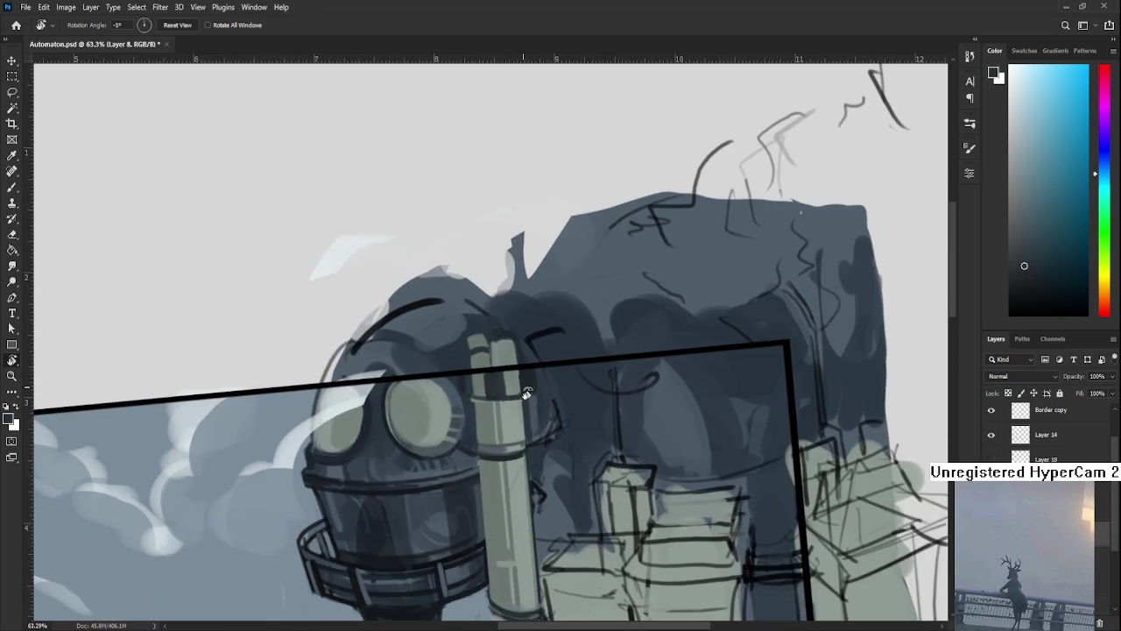
mouse_move(526, 388)
left_mouse_down()
mouse_move(523, 409)
mouse_move(526, 400)
left_mouse_up()
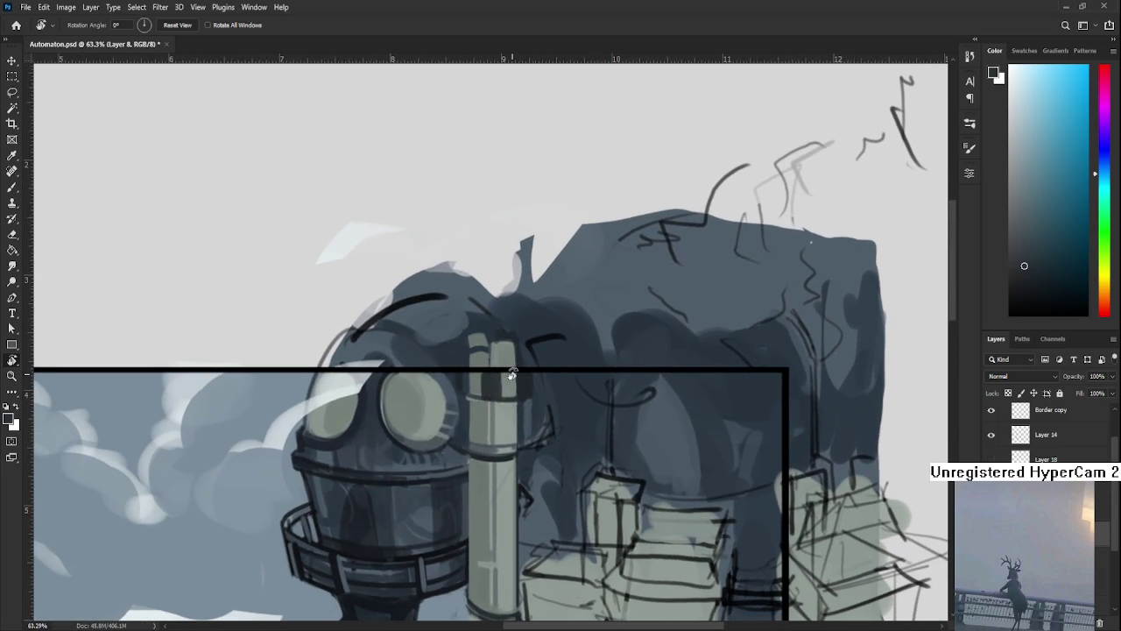
Touch up the pipe top with light grey and dark blue-grey using an enlarged brush, then reframe the view.
key("b")
left_click(460, 400, "alt")
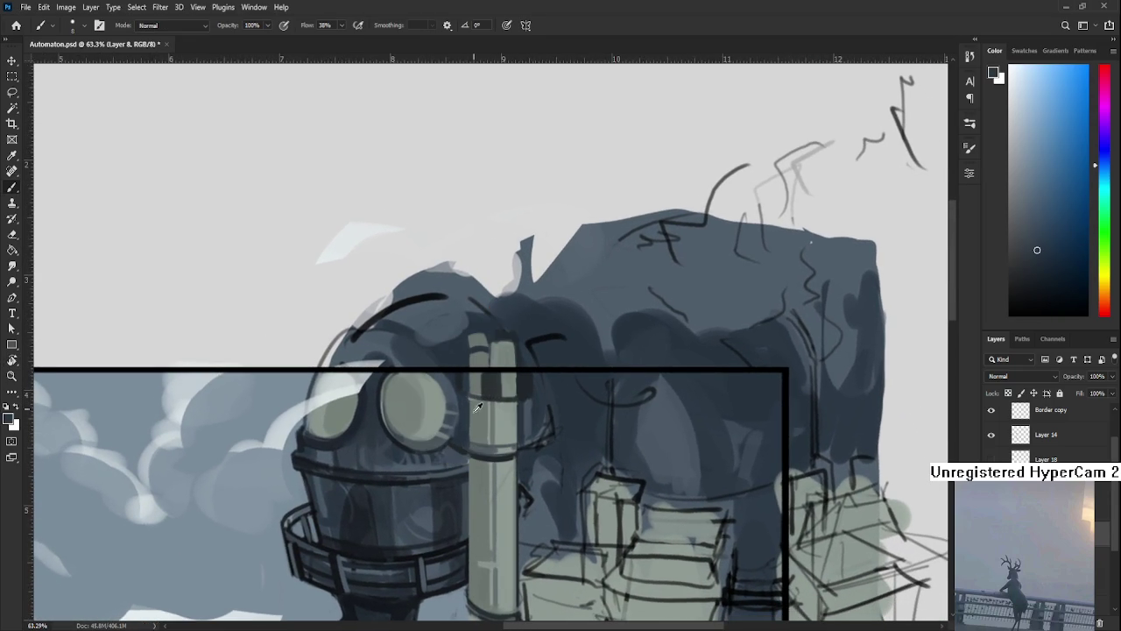
left_click(477, 403, "alt")
left_click_drag(468, 397, 468, 401)
left_click(473, 386, "alt")
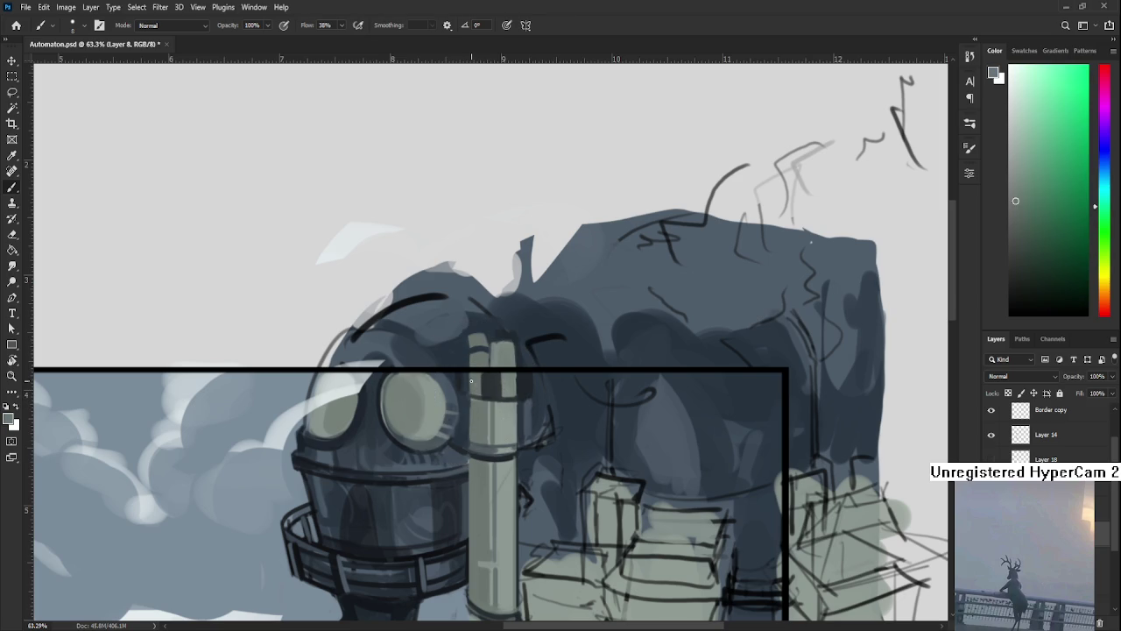
key("bracketright")
key("bracketright")
key("bracketright")
left_click(464, 379, "alt")
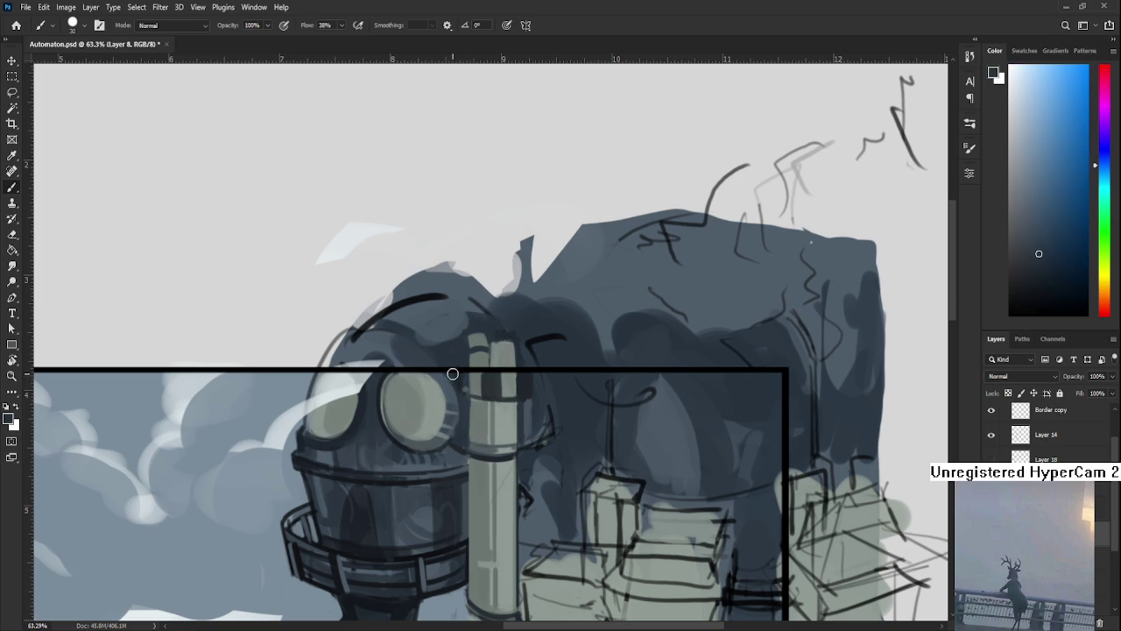
left_click(465, 378, "alt")
left_click_drag(522, 381, 473, 398)
key("r")
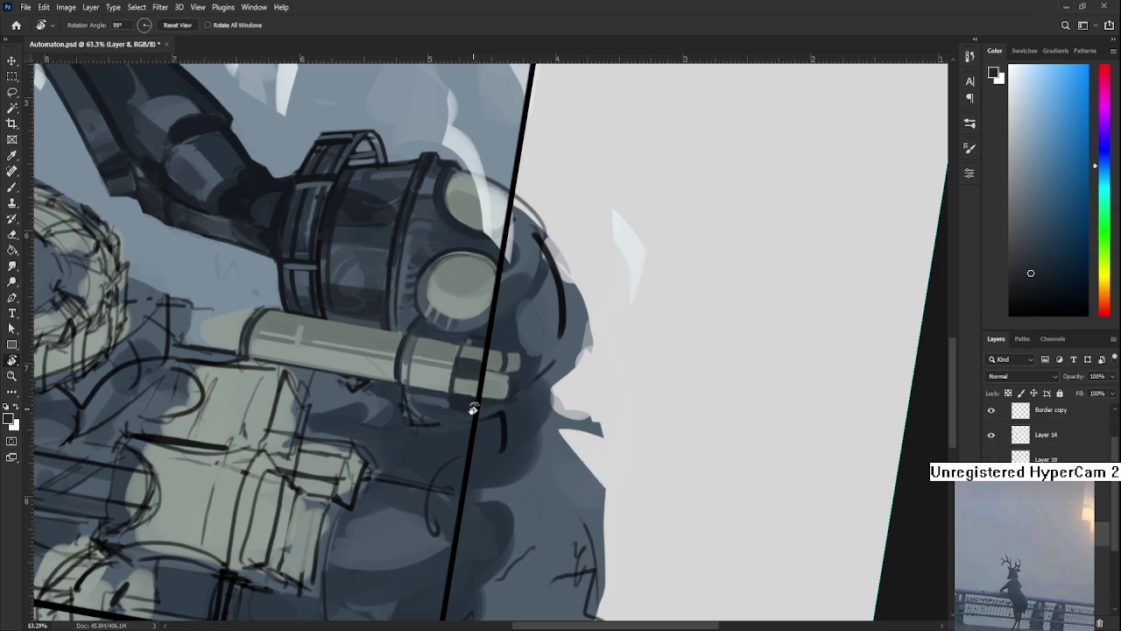
left_click_drag(463, 371, 471, 394)
key("b")
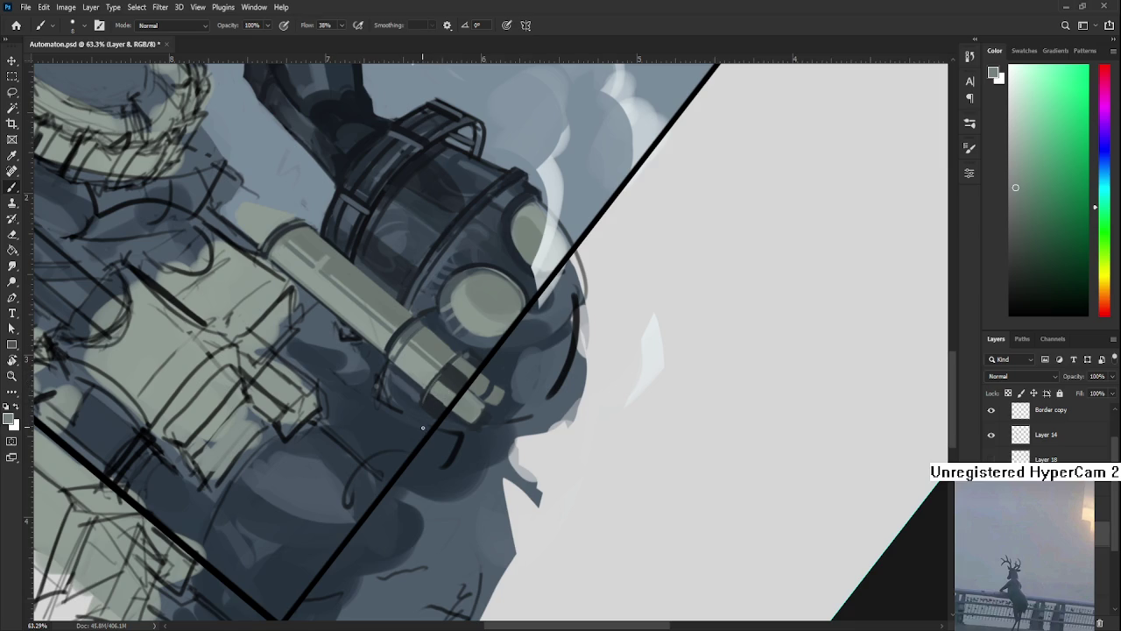
key("r")
left_click_drag(424, 426, 484, 470)
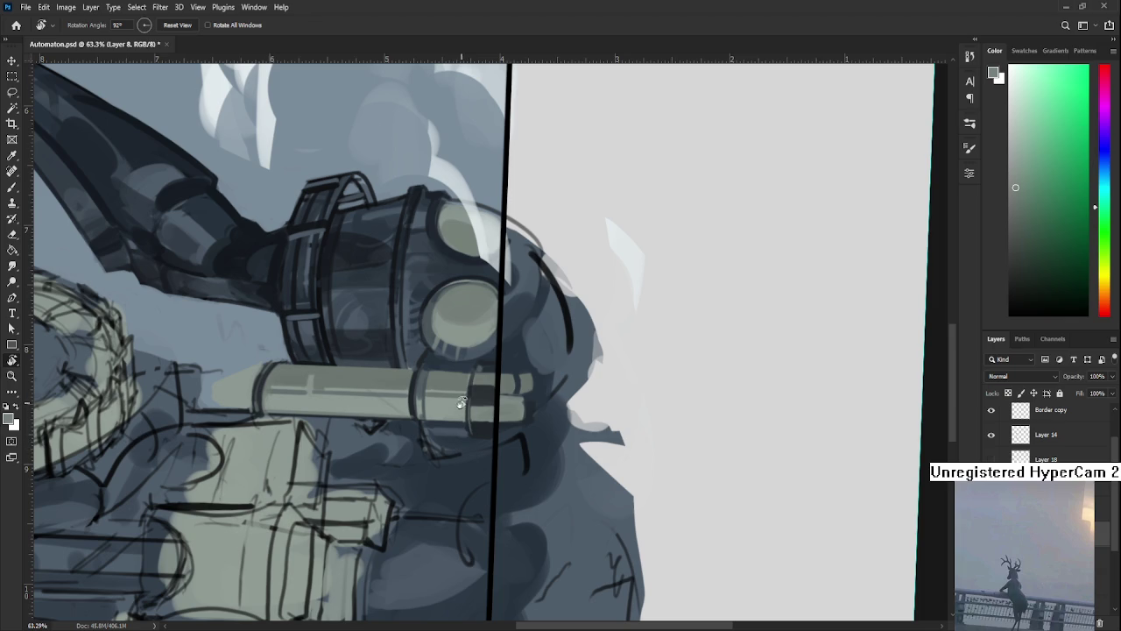
mouse_move(437, 412)
left_mouse_down()
mouse_move(473, 416)
mouse_move(418, 423)
left_mouse_up()
left_click(418, 423, "alt")
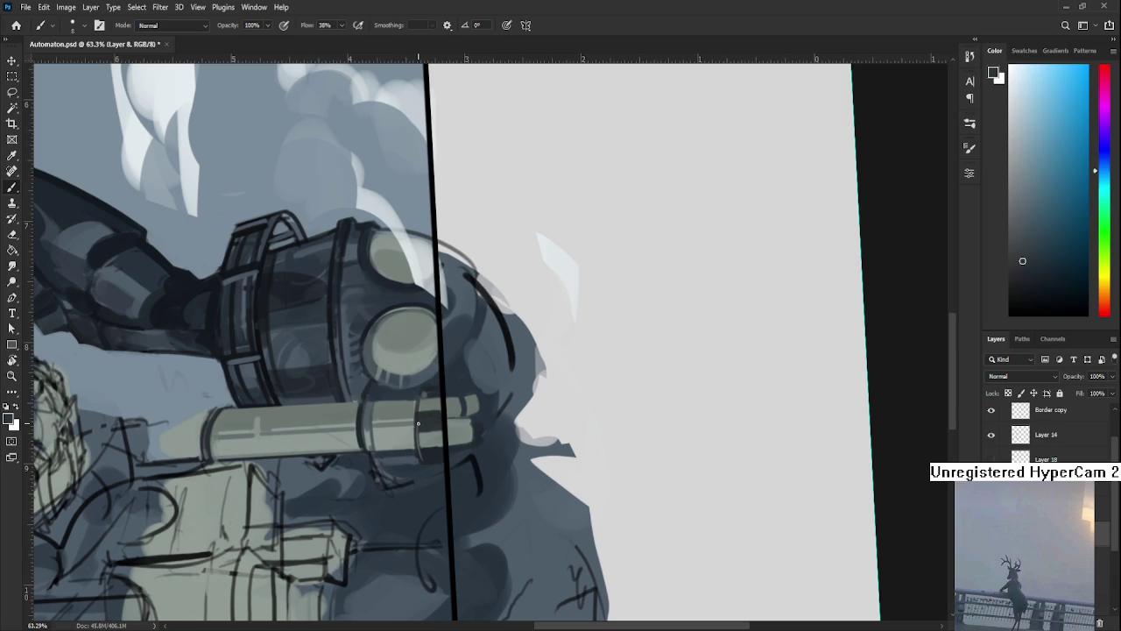
left_click(419, 425, "alt")
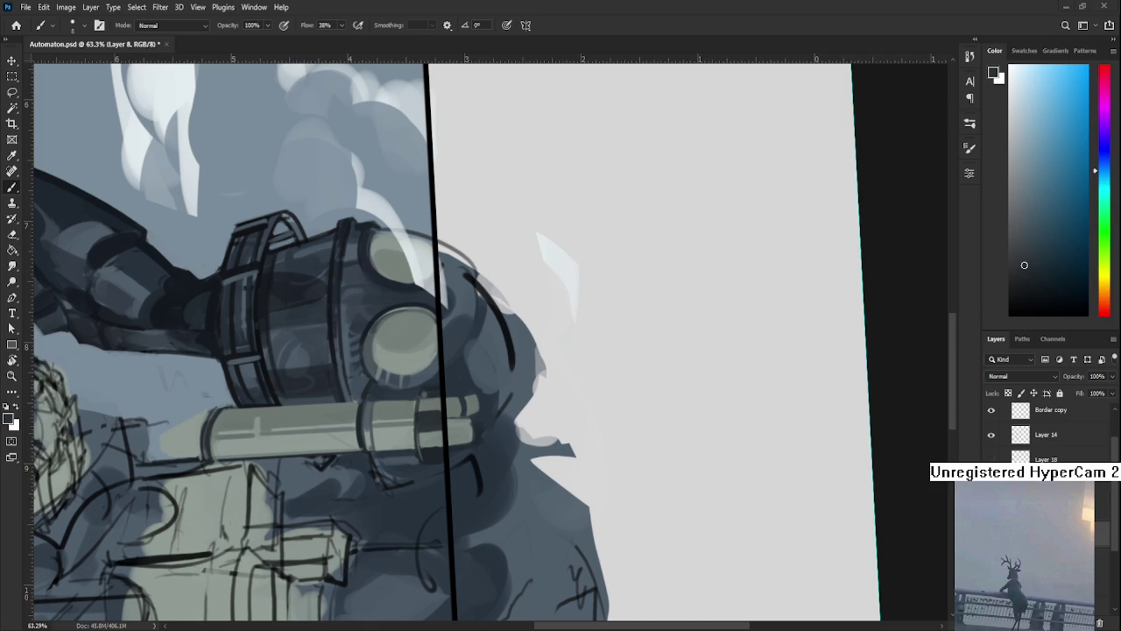
Sample the scope tube's colours and paint a short dark stroke below the eyepiece.
left_click(370, 388, "alt")
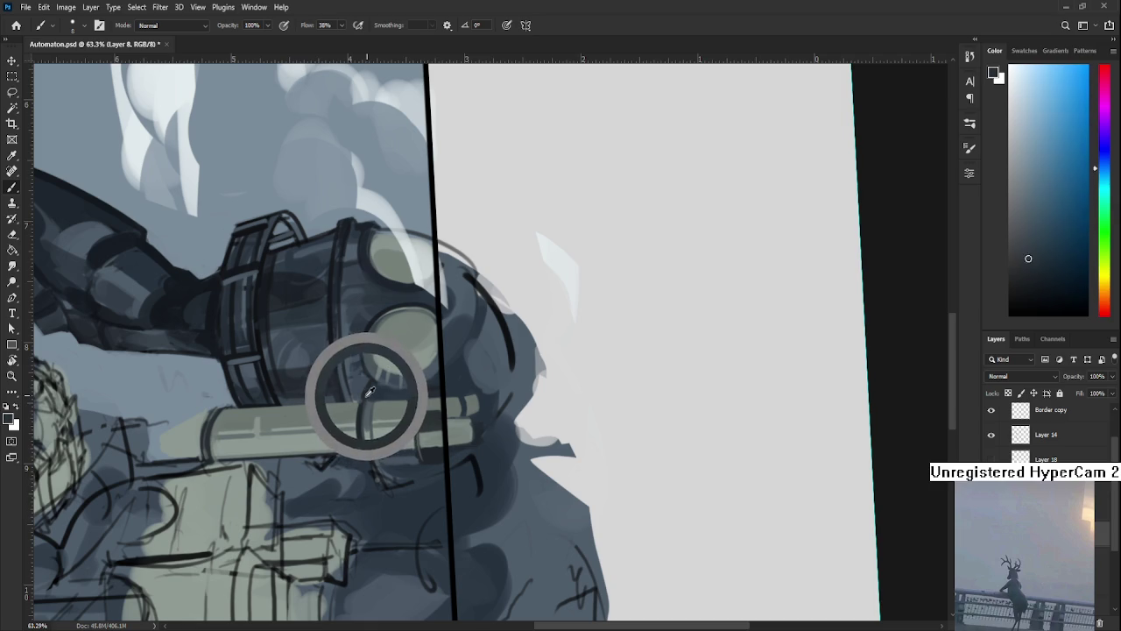
left_click(370, 387, "alt")
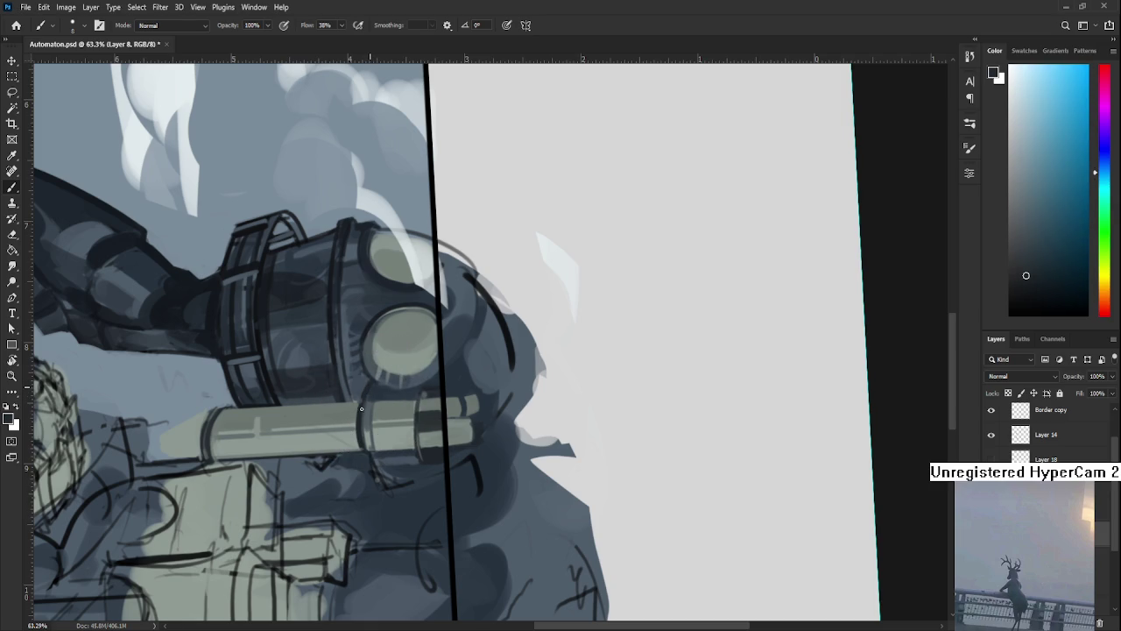
left_click_drag(361, 397, 358, 412)
Sample lighter and darker shades from around the eyepiece.
left_click(363, 378, "alt")
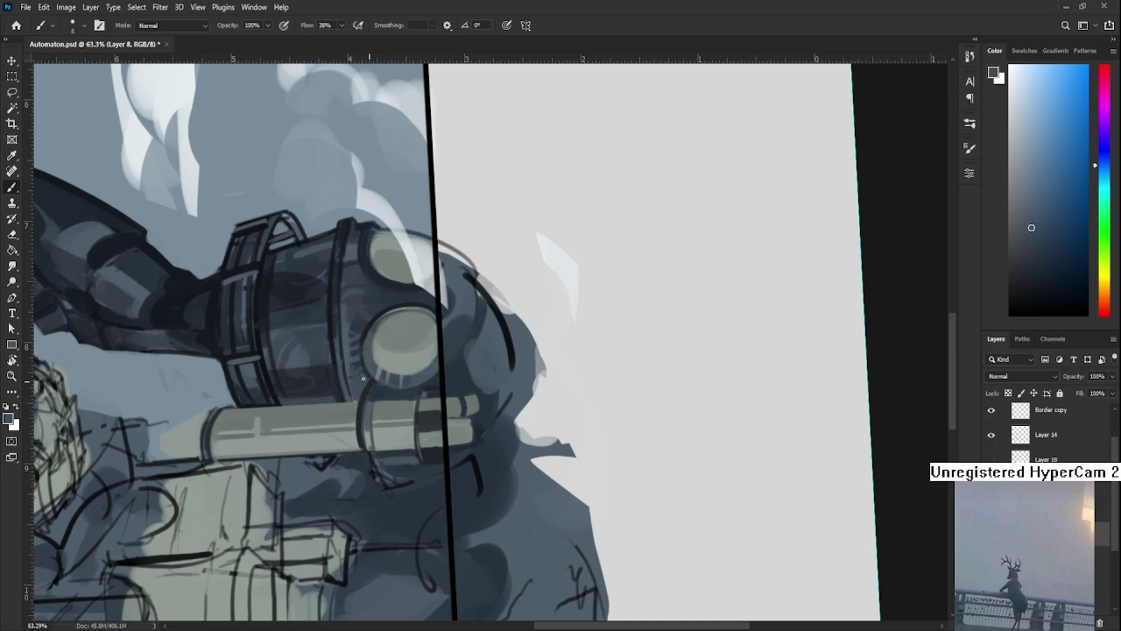
left_click(382, 381, "alt")
left_click(382, 381, "alt")
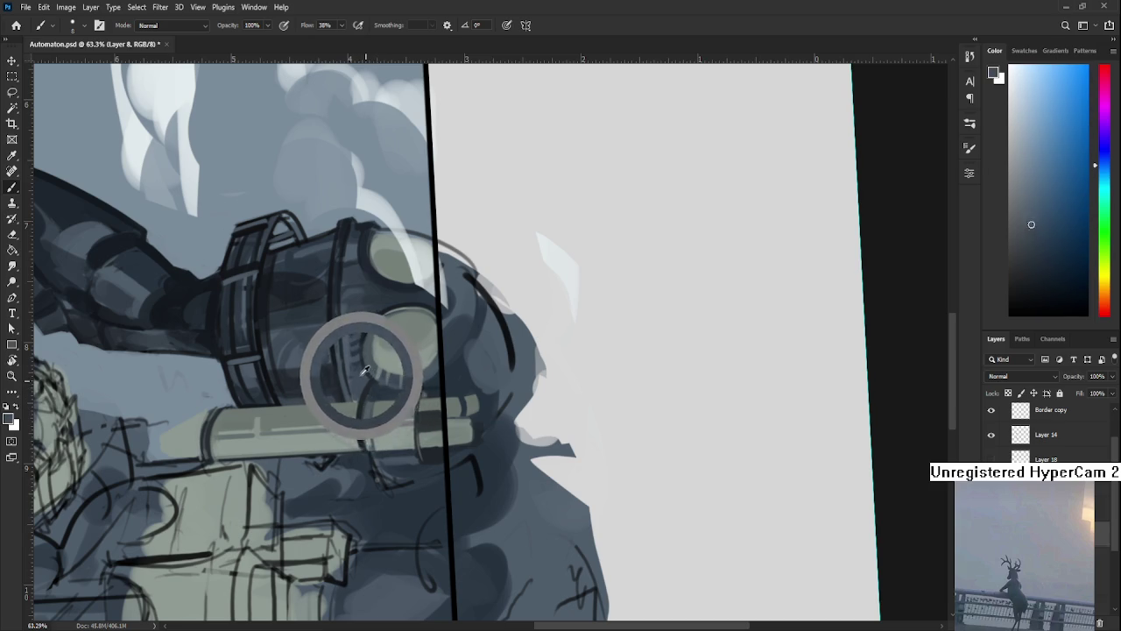
left_click(374, 376, "alt")
left_click(374, 377, "alt")
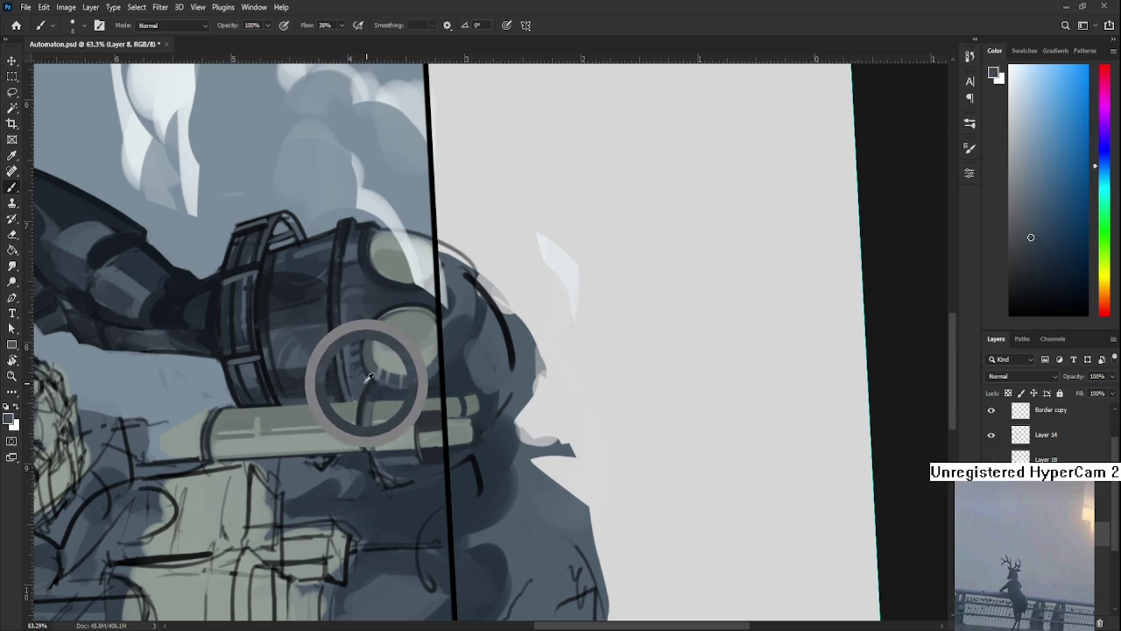
Rotate the canvas view about 90° and return to the Brush.
key("r")
mouse_move(374, 376)
left_mouse_down()
mouse_move(530, 406)
mouse_move(432, 414)
left_mouse_up()
key("b")
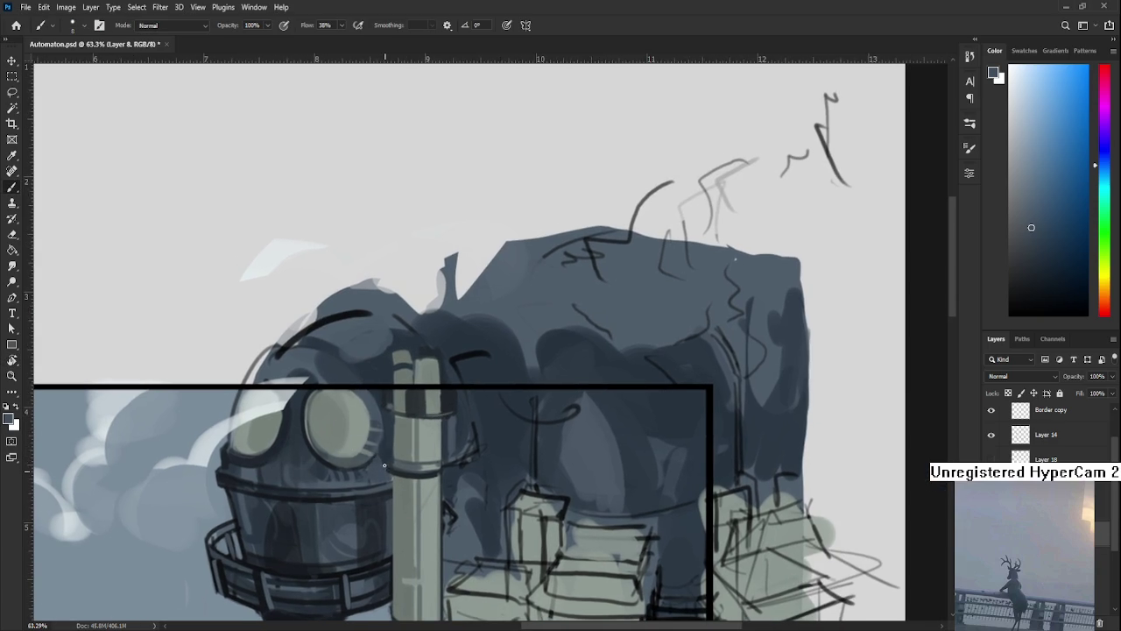
Sample tube tones and paint a faint light band across the scope tube.
left_click(384, 468, "alt")
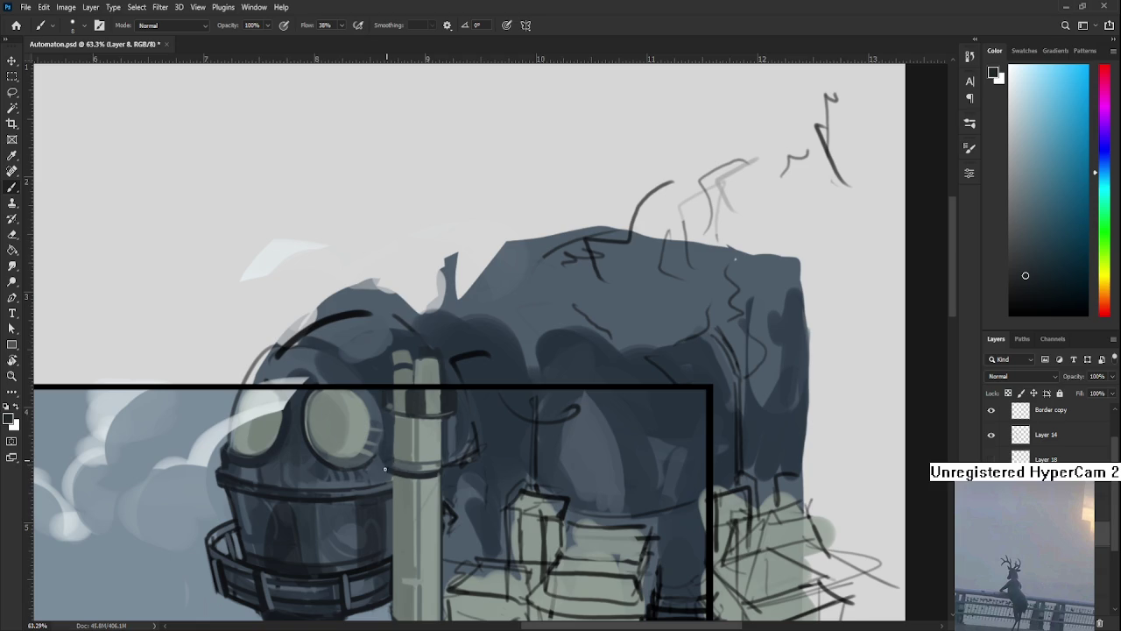
left_click(385, 464, "alt")
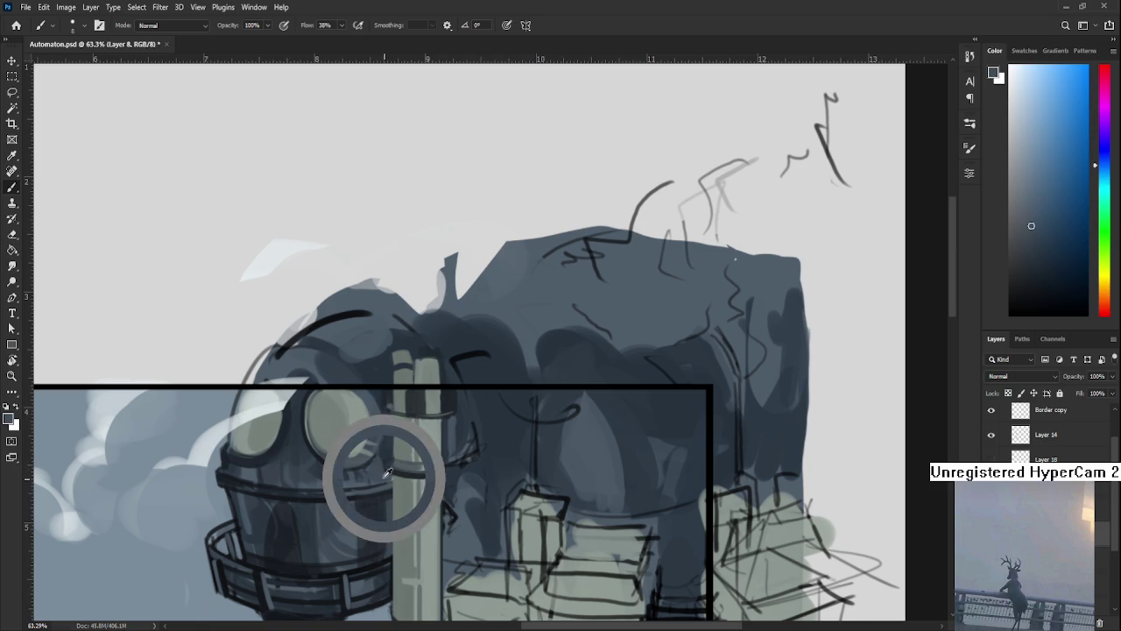
left_click(389, 469, "alt")
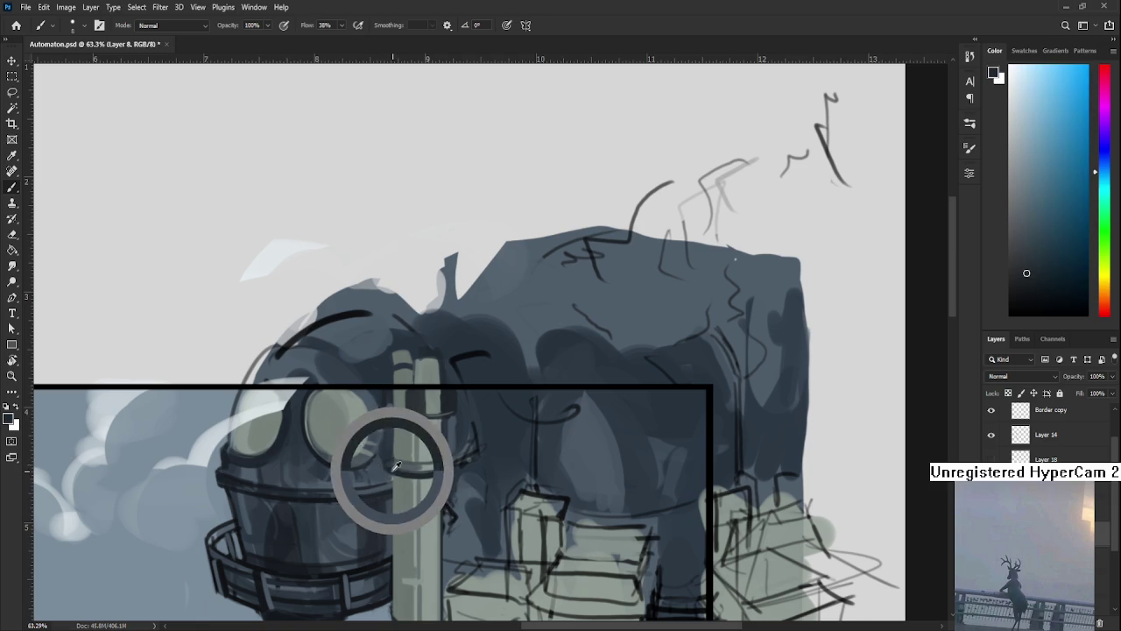
left_click_drag(399, 469, 410, 483)
left_click(400, 470, "alt")
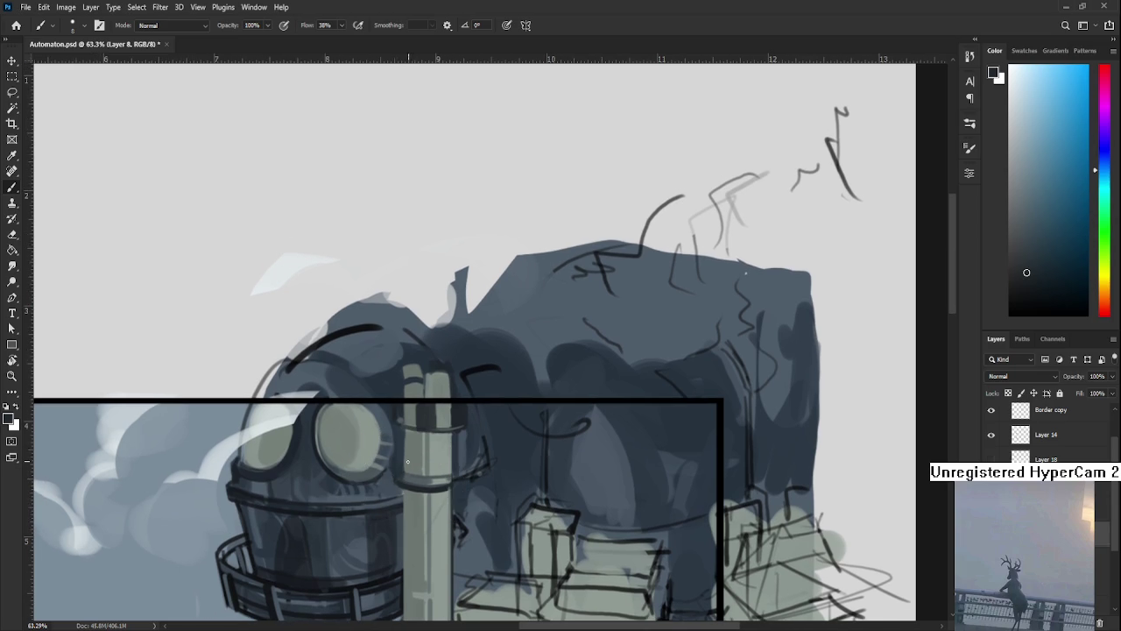
left_click(398, 481, "alt")
left_click_drag(402, 465, 451, 465)
Pick up greenish greys and repaint the upper scope tube in light grey-green.
left_click(426, 470, "alt")
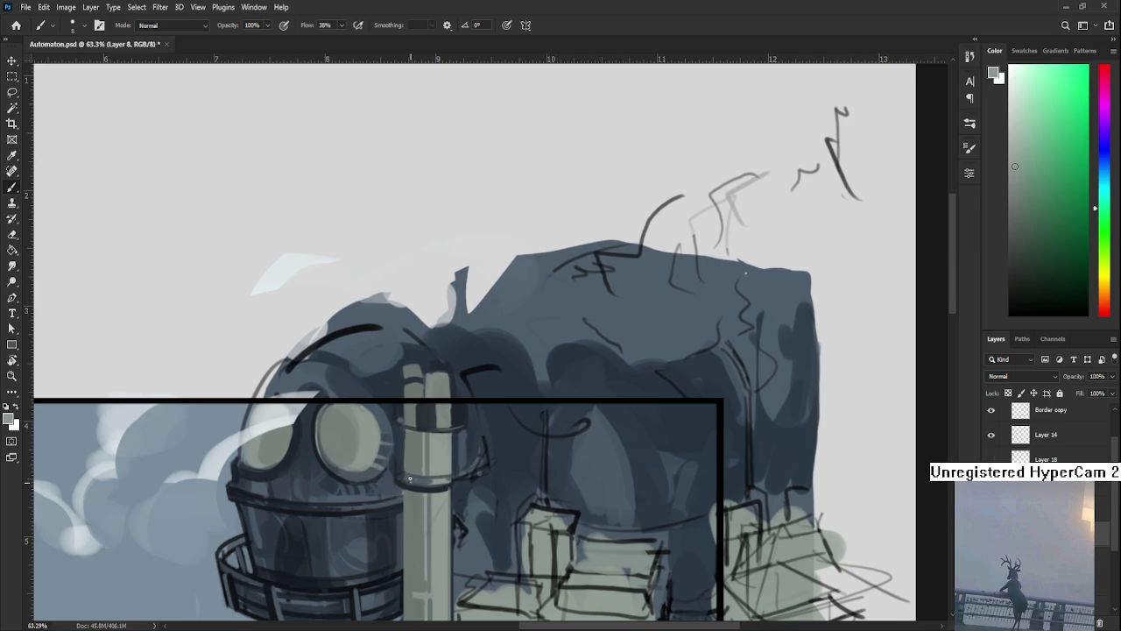
left_click(411, 481, "alt")
left_click(417, 478, "alt")
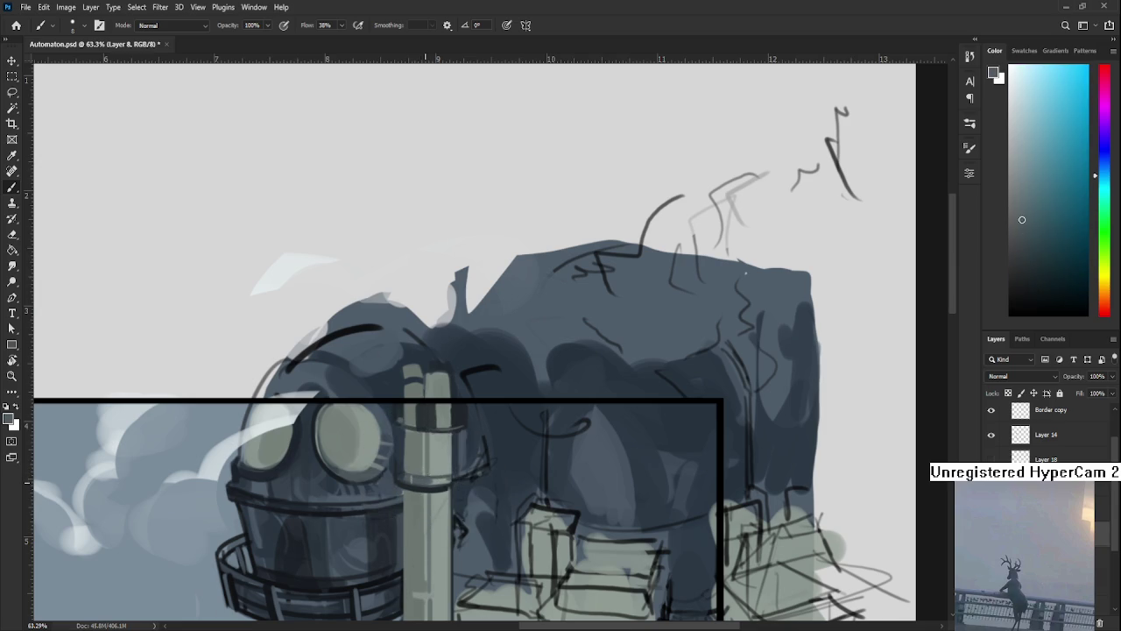
left_click(437, 456, "alt")
left_click(440, 461, "alt")
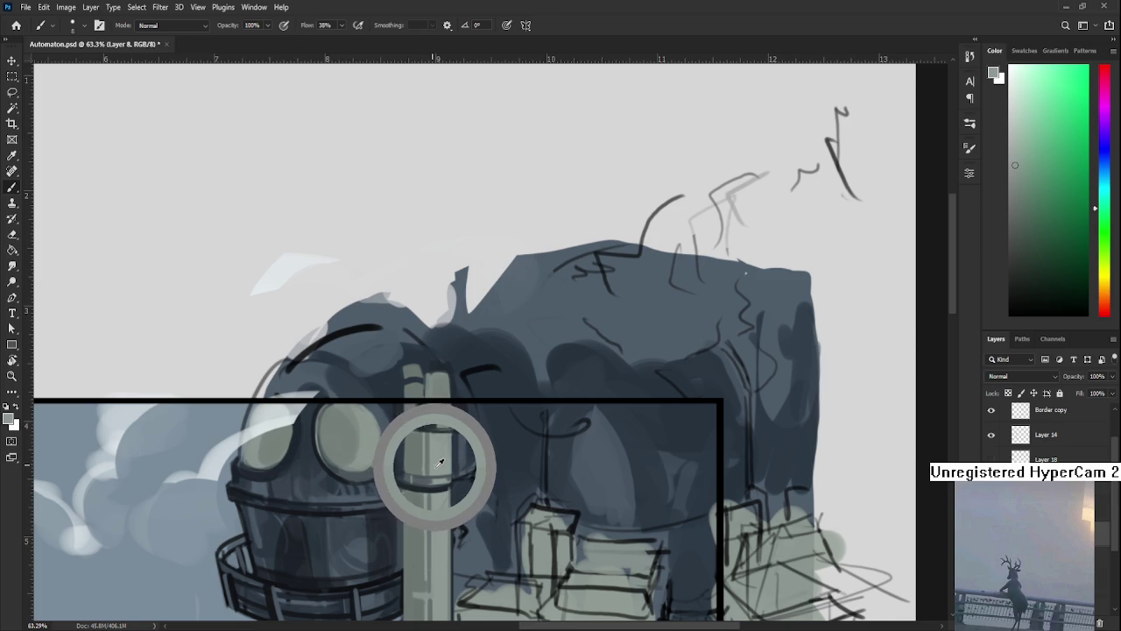
left_click_drag(436, 412, 426, 480)
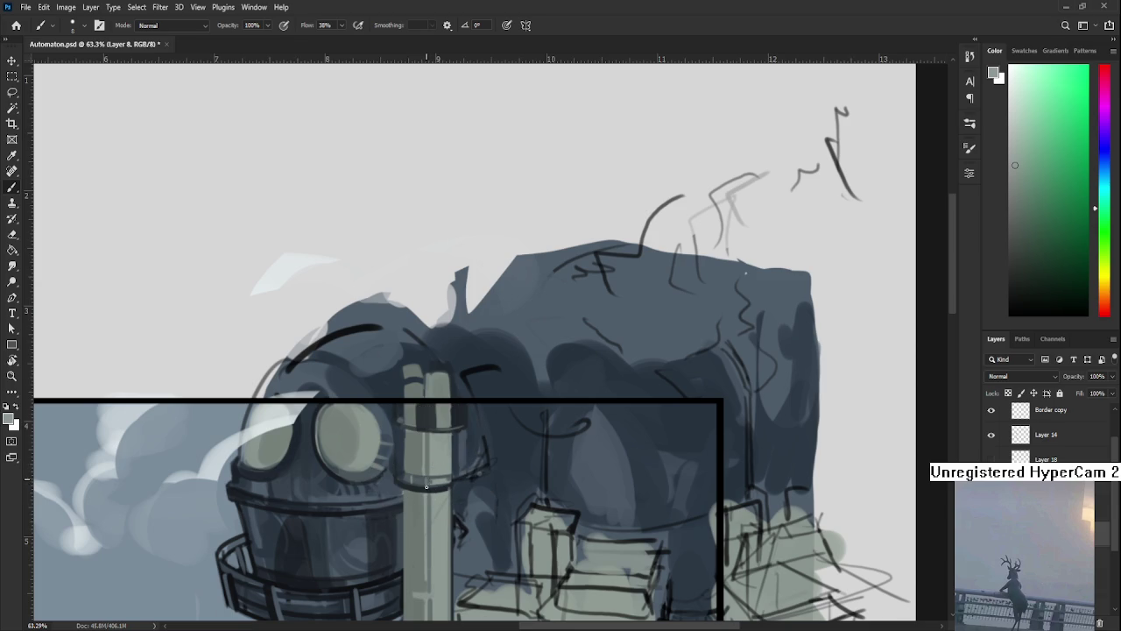
Resample cyan-blue and green tones around the tube, then rotate the view about 88°.
left_click(426, 480, "alt")
left_click(433, 479, "alt")
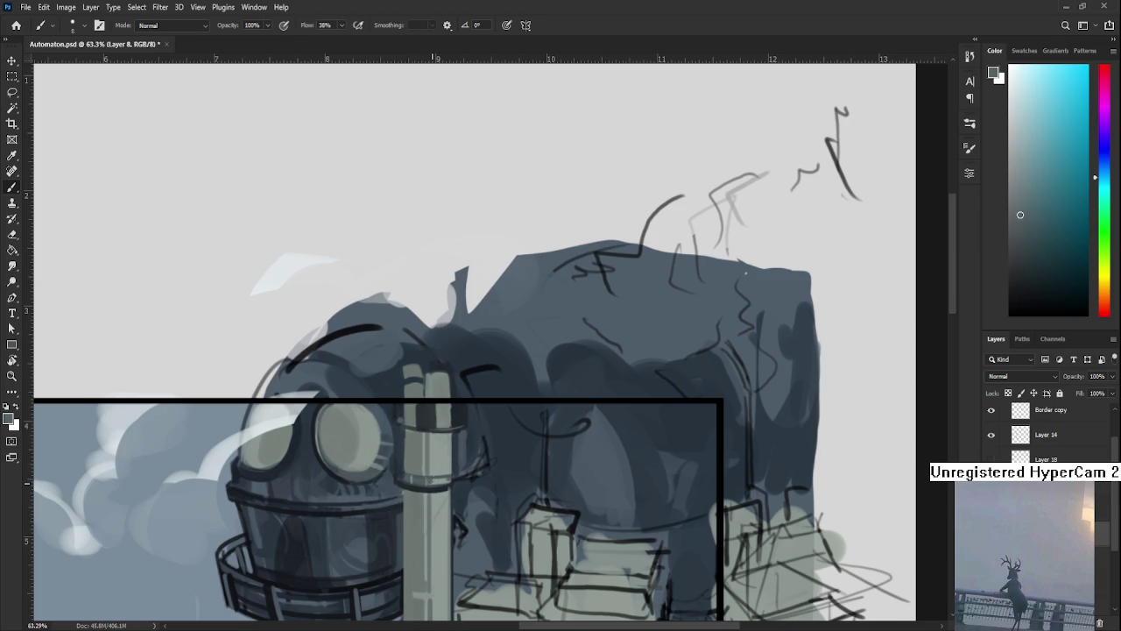
left_click(435, 478, "alt")
left_click(437, 479, "alt")
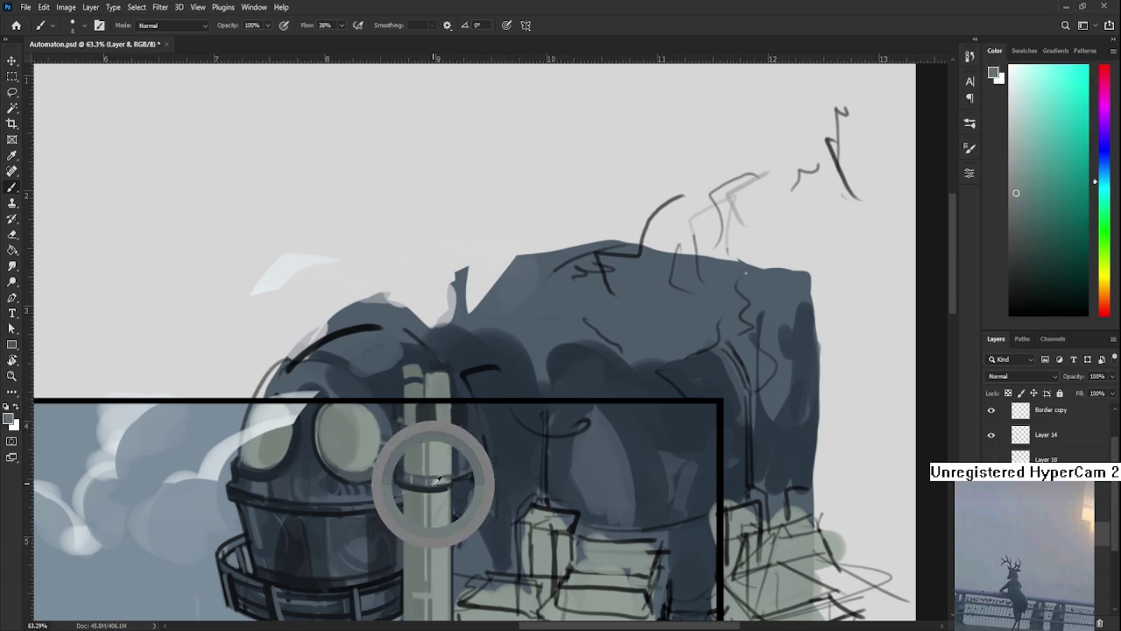
left_click(439, 477, "alt")
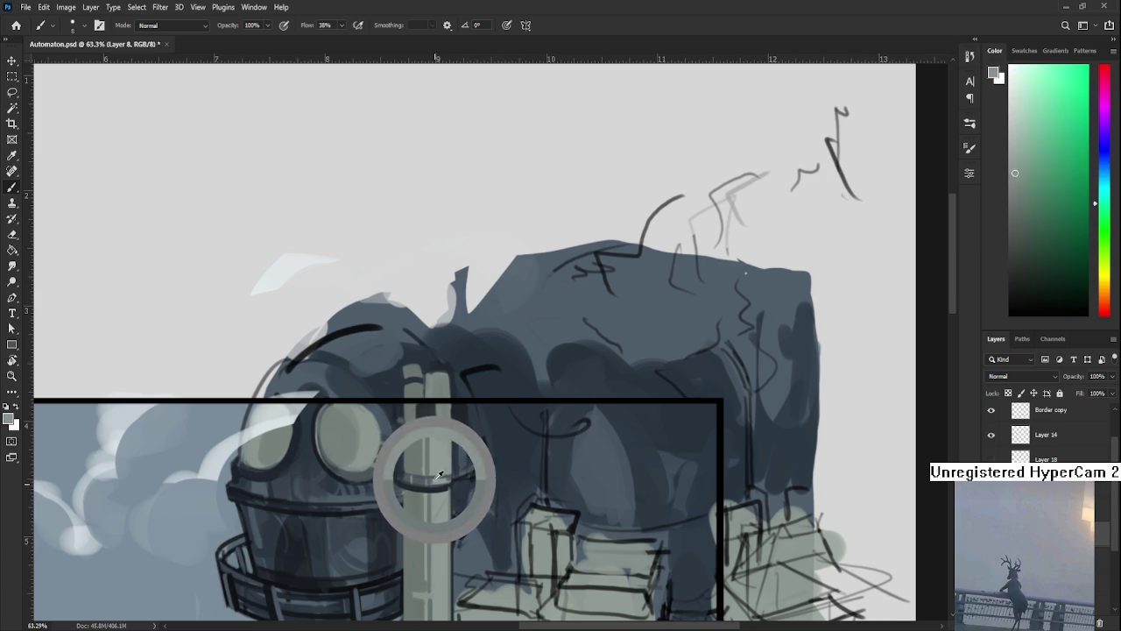
left_click(426, 485, "alt")
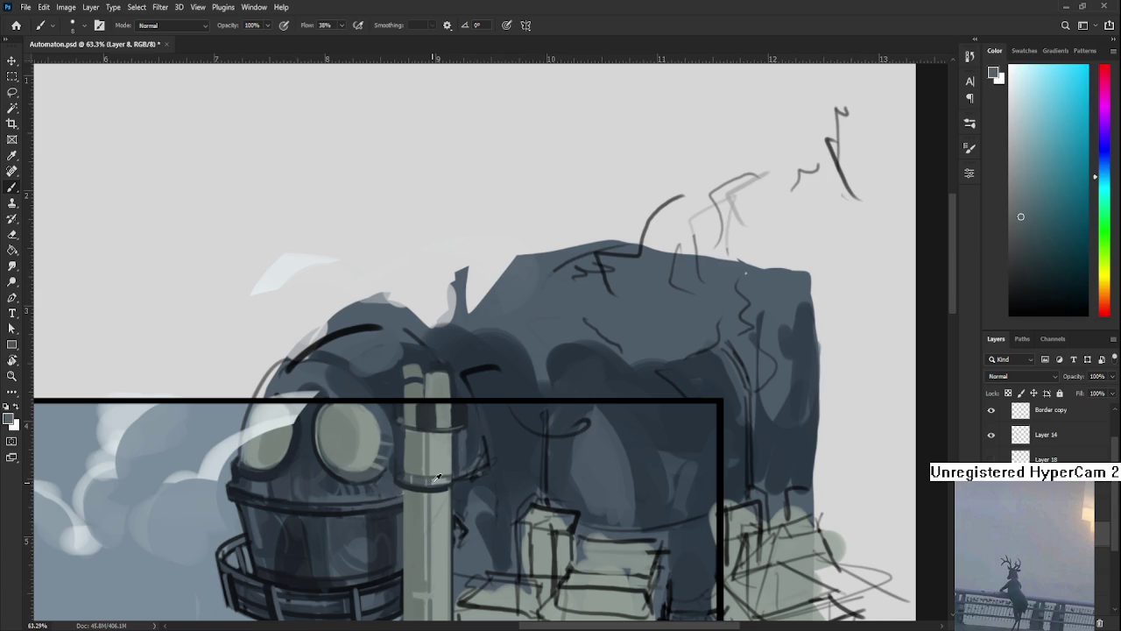
left_click(434, 479, "alt")
left_click(439, 480, "alt")
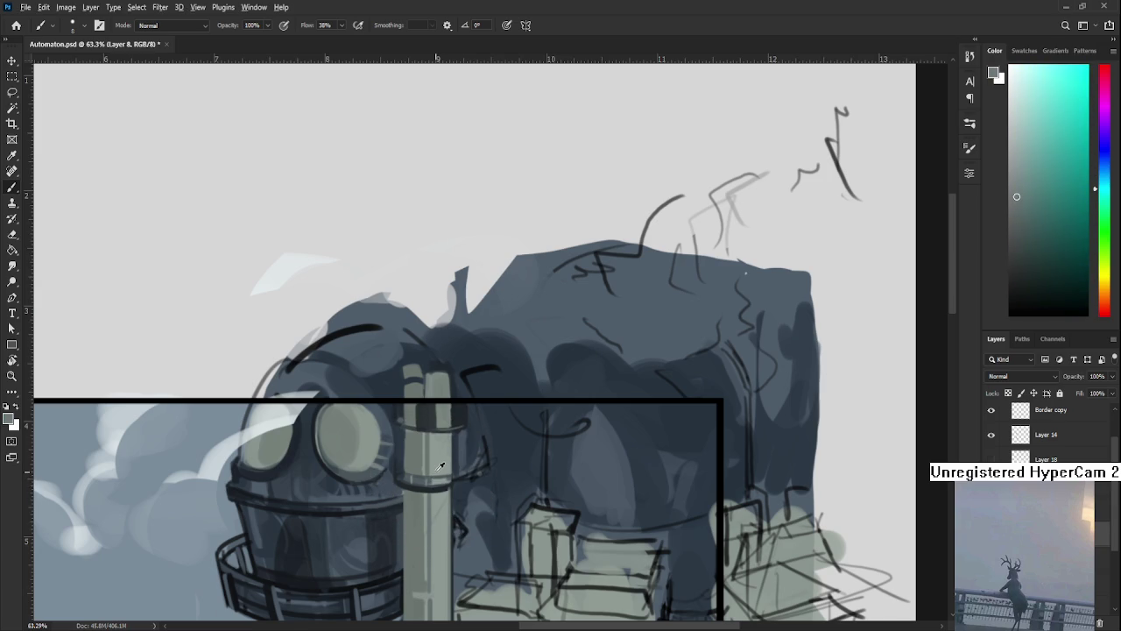
left_click(438, 467, "alt")
key("r")
left_click_drag(483, 438, 427, 447)
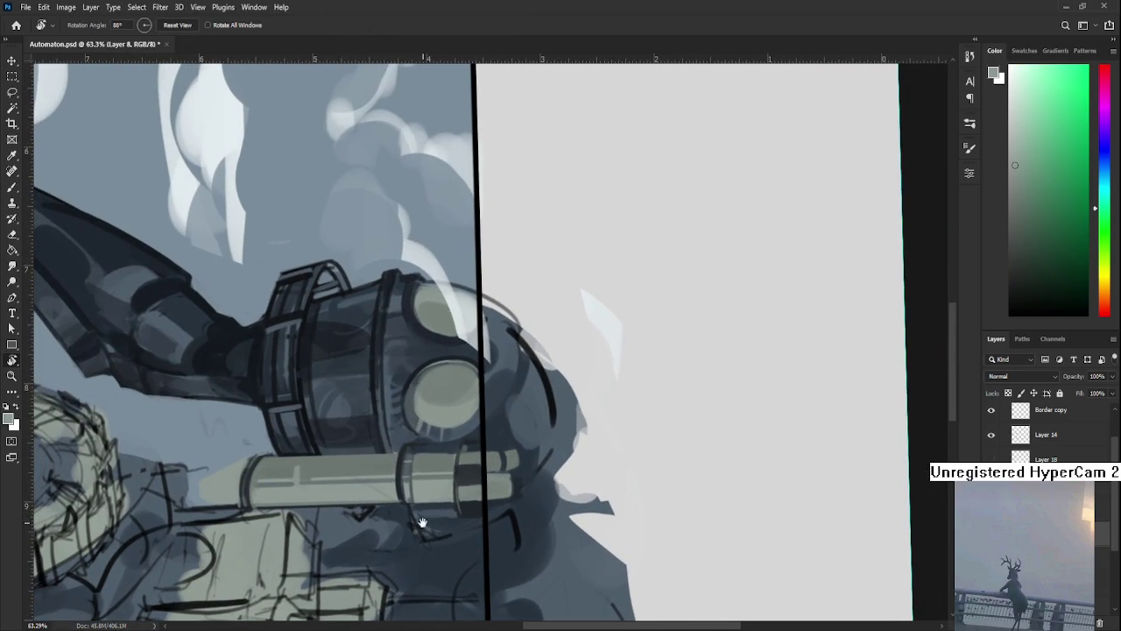
Rotate the canvas to about 178° and zoom to 92.7% on the scope tube and helmet.
left_click_drag(426, 447, 424, 517)
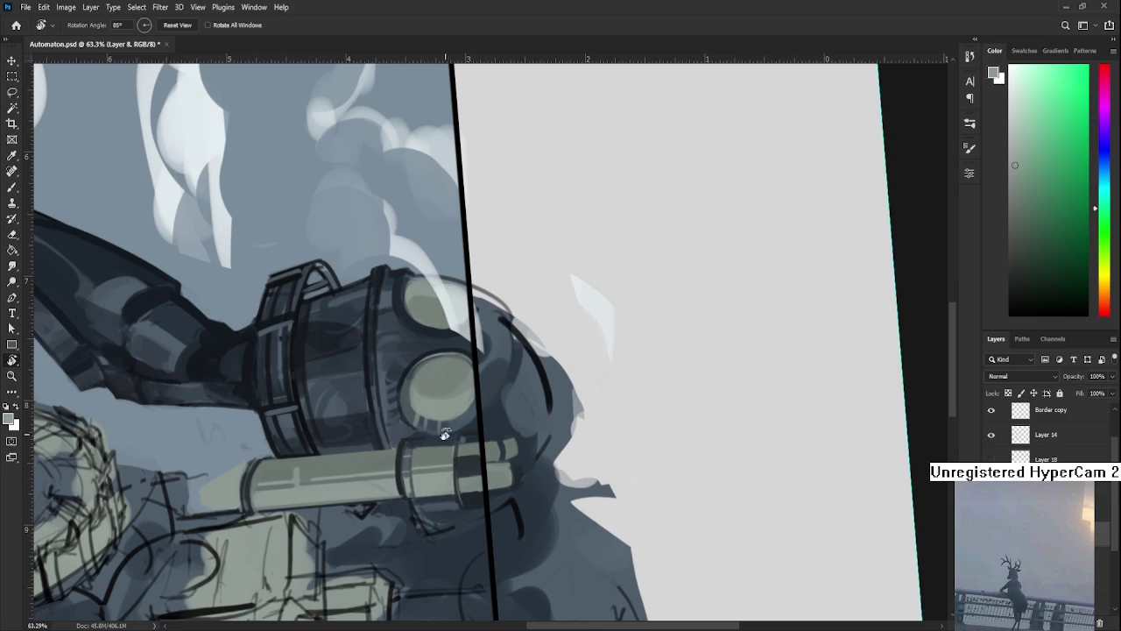
left_click_drag(429, 455, 437, 423)
mouse_move(500, 442)
left_mouse_down()
mouse_move(520, 454)
mouse_move(479, 451)
left_mouse_up()
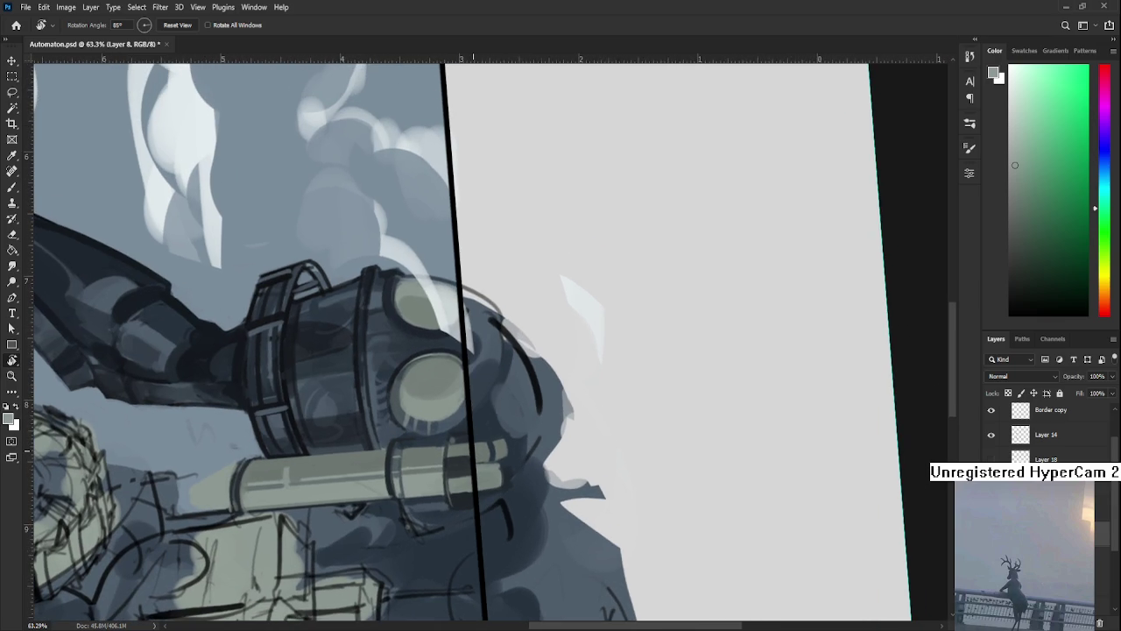
scroll(424, 469, "up", 3)
mouse_move(425, 469)
left_mouse_down()
mouse_move(468, 486)
mouse_move(401, 477)
left_mouse_up()
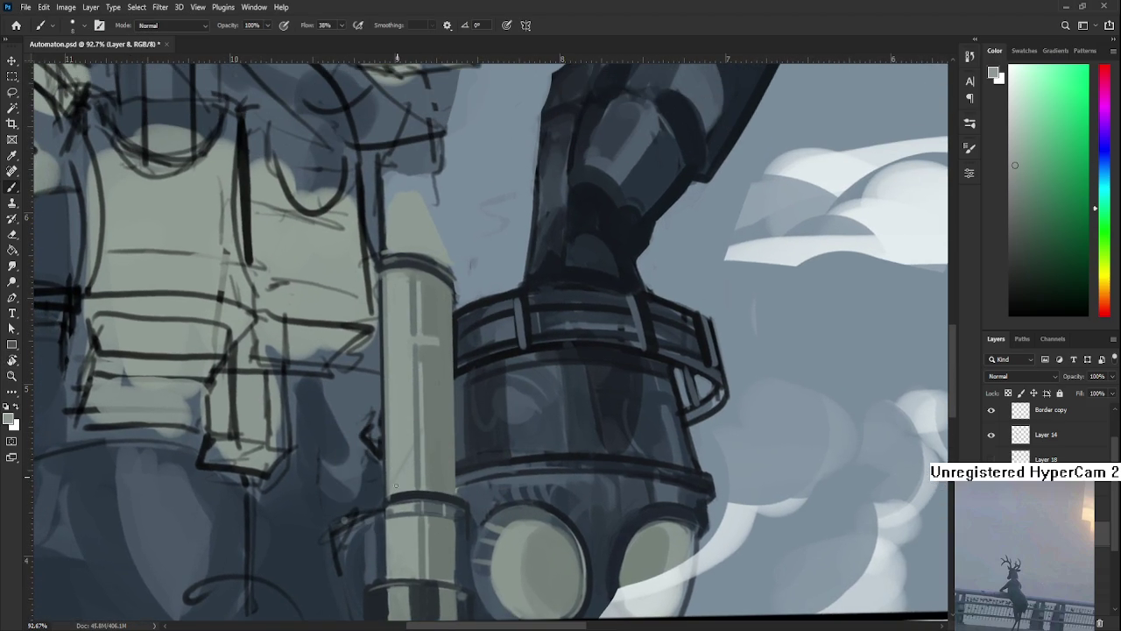
Tilt the canvas view to about 119° and sample a dark blue-grey from the tube.
left_click(431, 431, "alt")
scroll(428, 443, "down", 3)
scroll(426, 385, "down", 1)
key("r")
mouse_move(415, 461)
left_mouse_down()
mouse_move(532, 459)
mouse_move(439, 412)
left_mouse_up()
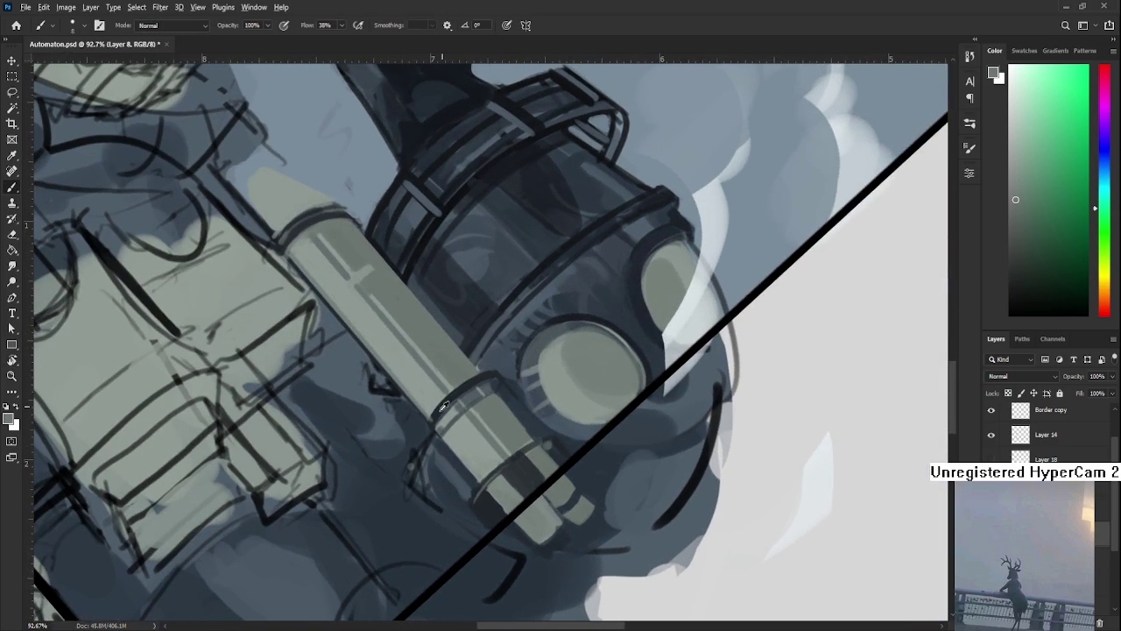
left_click(439, 412, "alt")
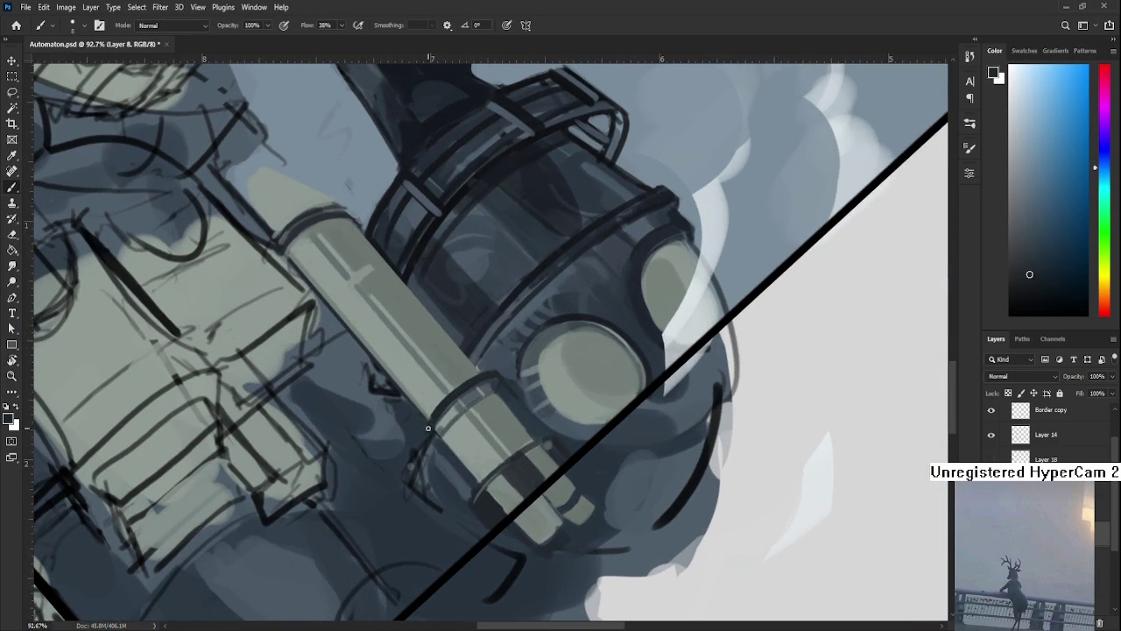